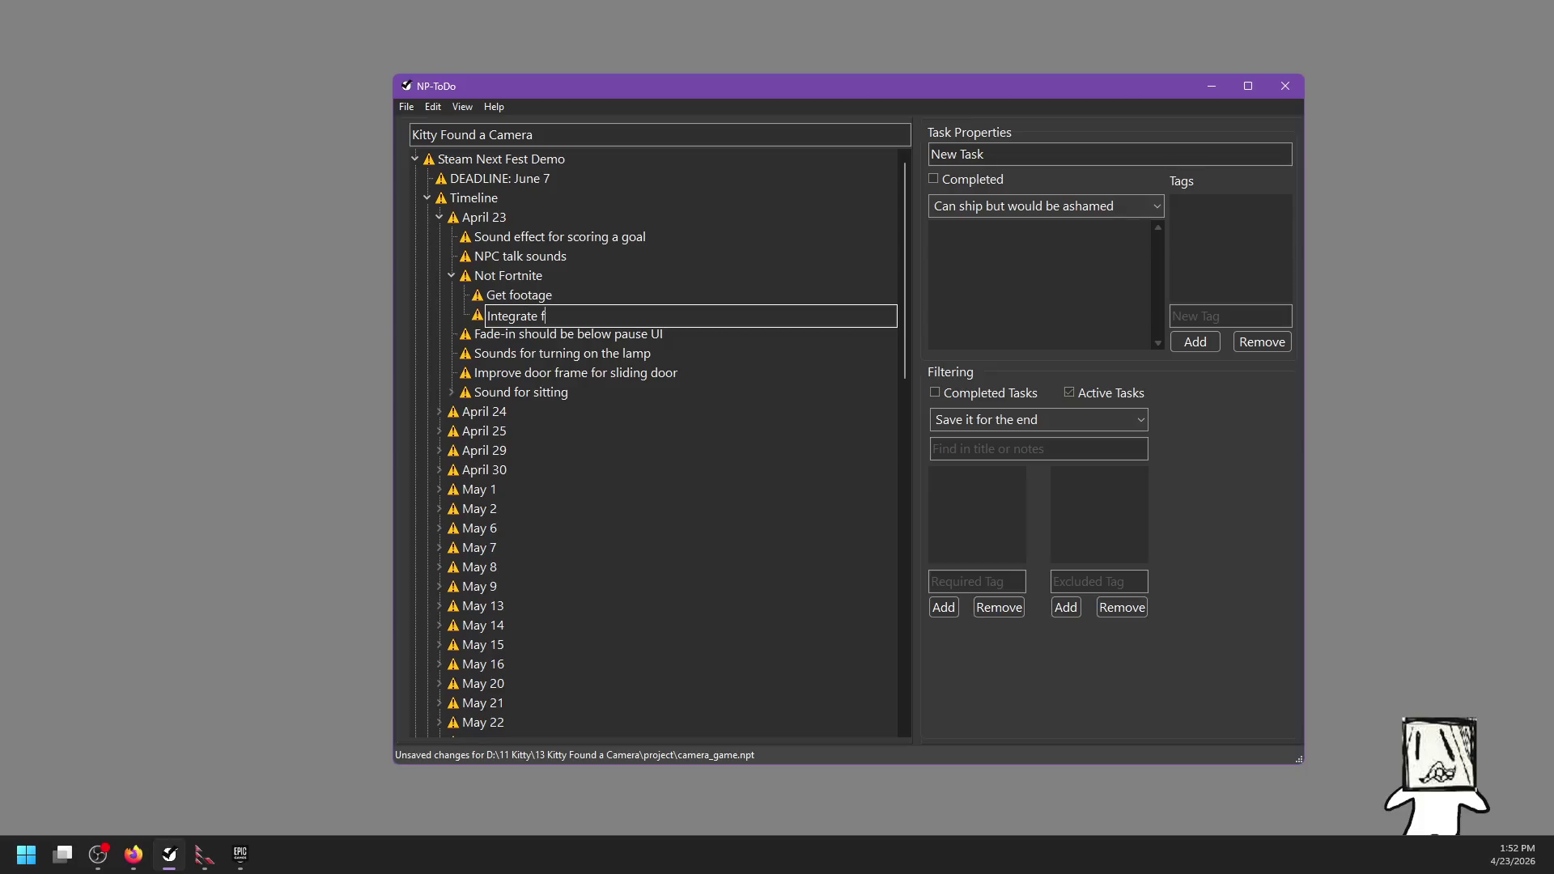
Step: Finish renaming the task to Integrate footage, save, and add a 'the menu' subtask under Get footage
{"action": "key", "text": "Return"}
{"action": "key", "text": "ctrl+s"}
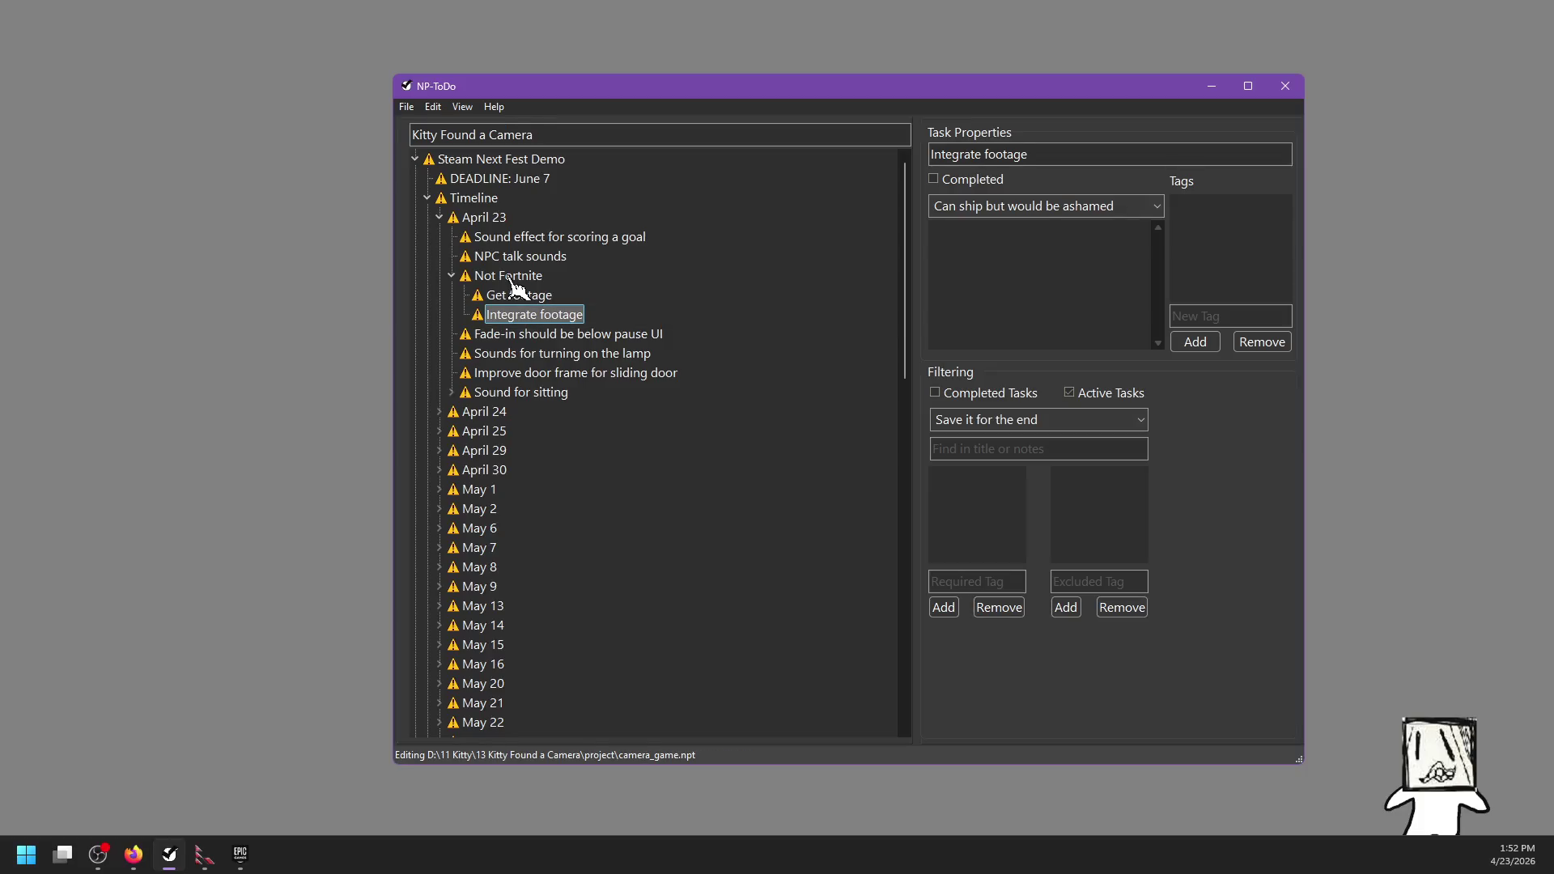
{"action": "left_click", "coordinate": [526, 296]}
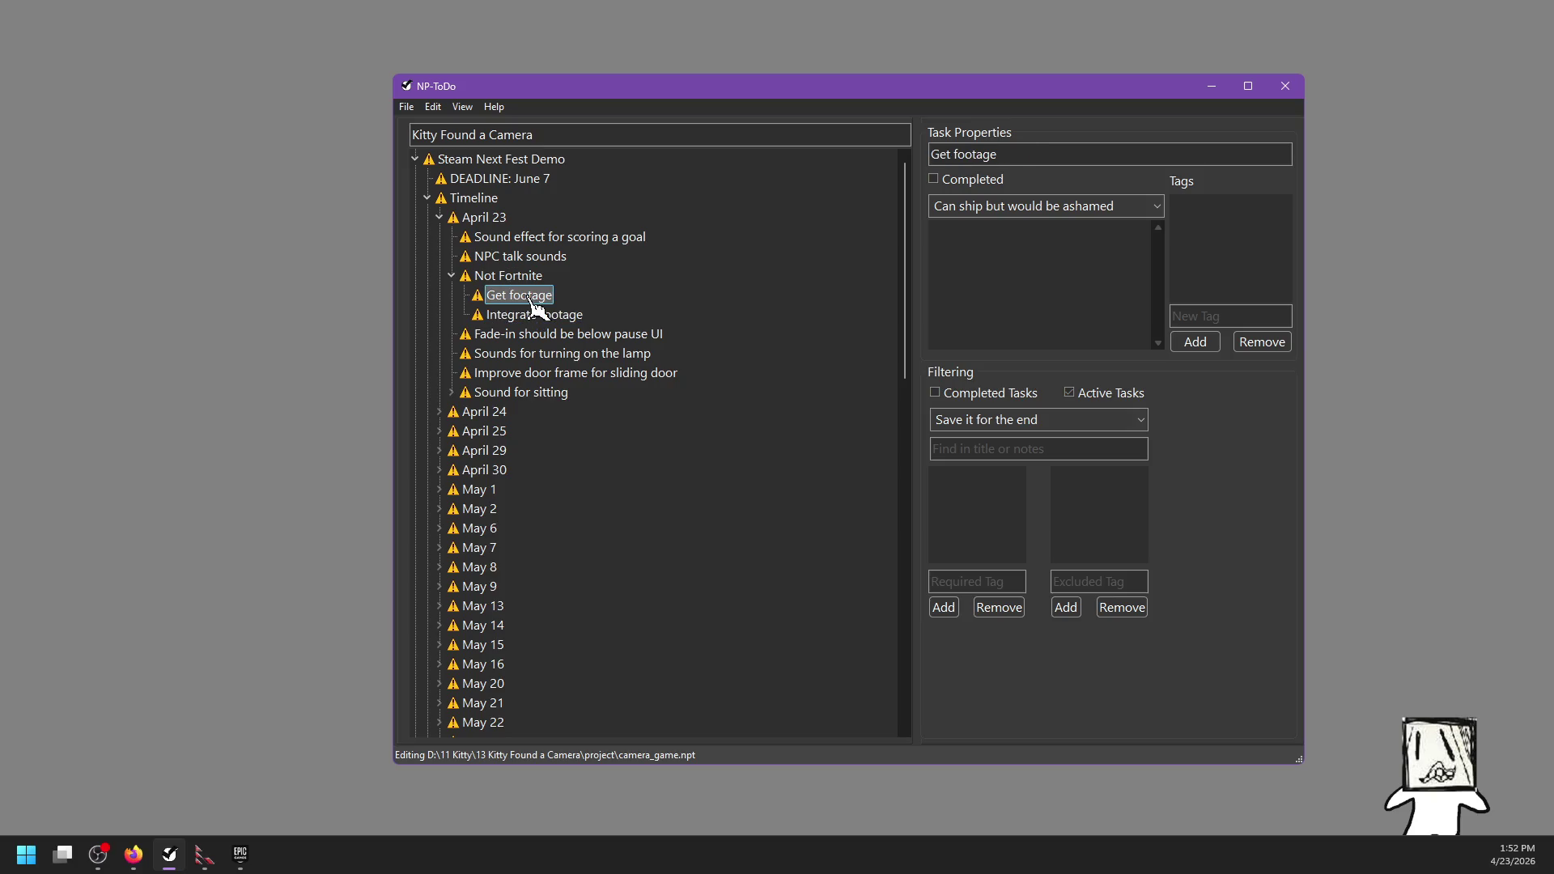
{"action": "key", "text": "Insert"}
{"action": "type", "text": "the menu"}
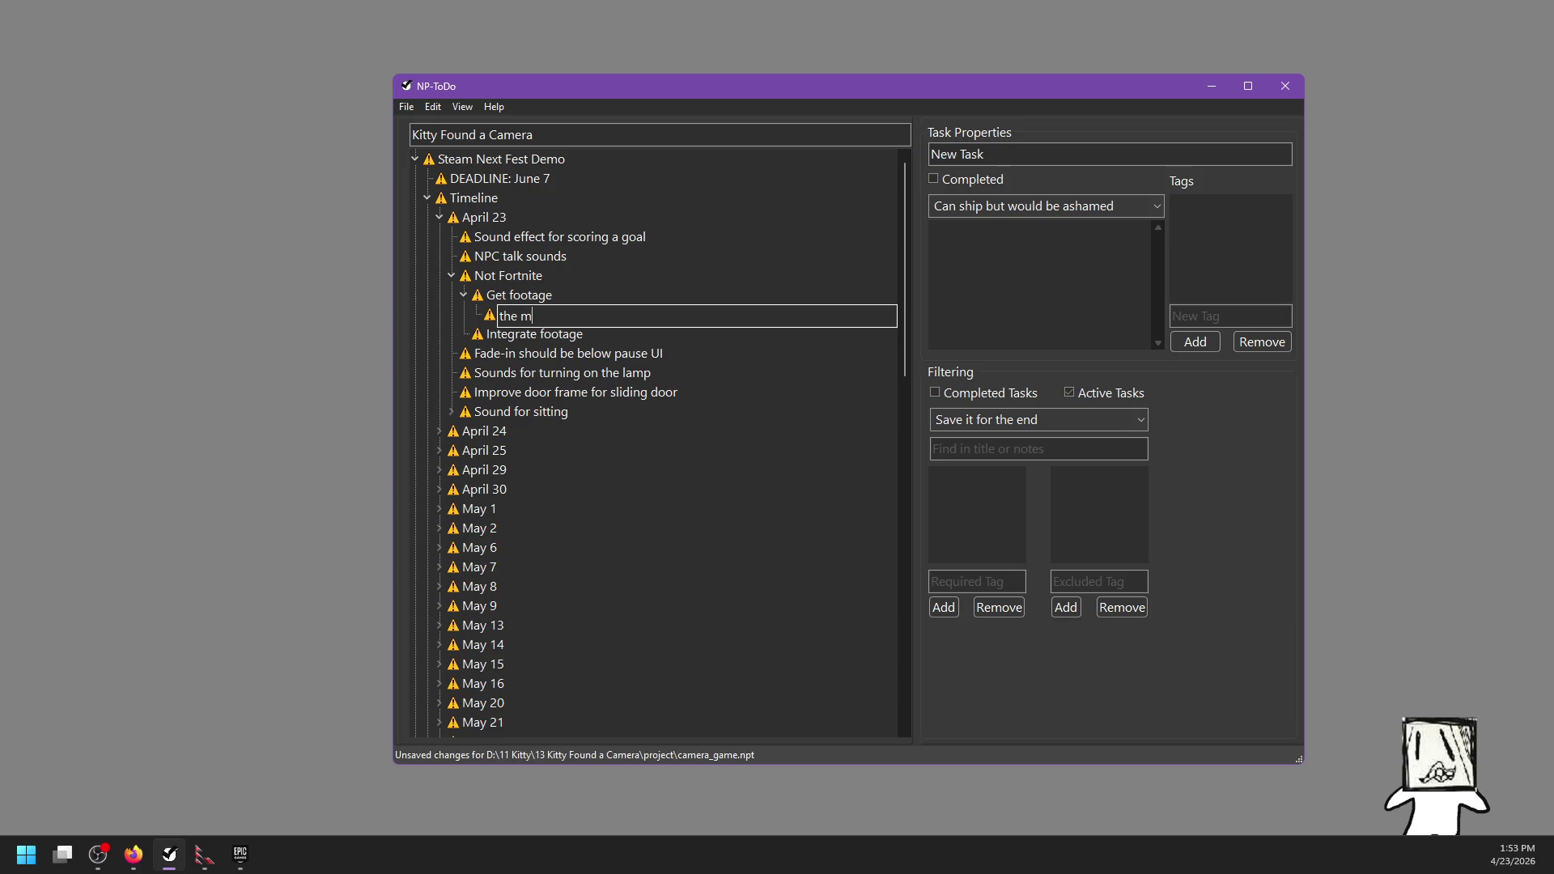
{"action": "key", "text": "Return"}
{"action": "key", "text": "Insert"}
{"action": "key", "text": "Escape"}
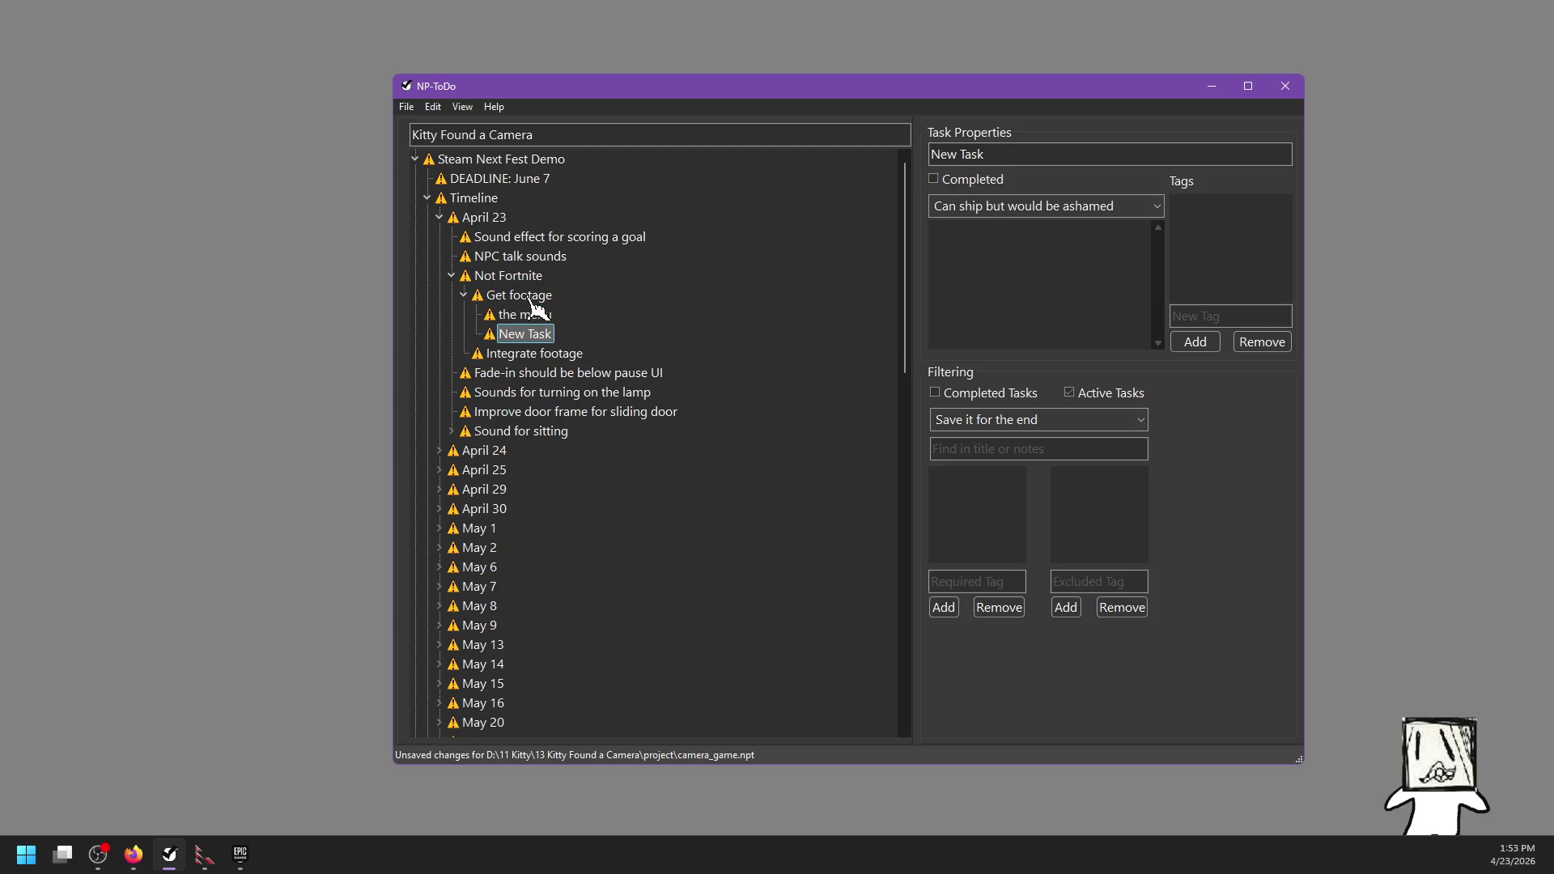
{"action": "key", "text": "Delete"}
Step: Rename that subtask to 'apollo playing' and add a second subtask 'Kitty playing' below it
{"action": "left_click", "coordinate": [537, 317]}
{"action": "type", "text": "apollo playing"}
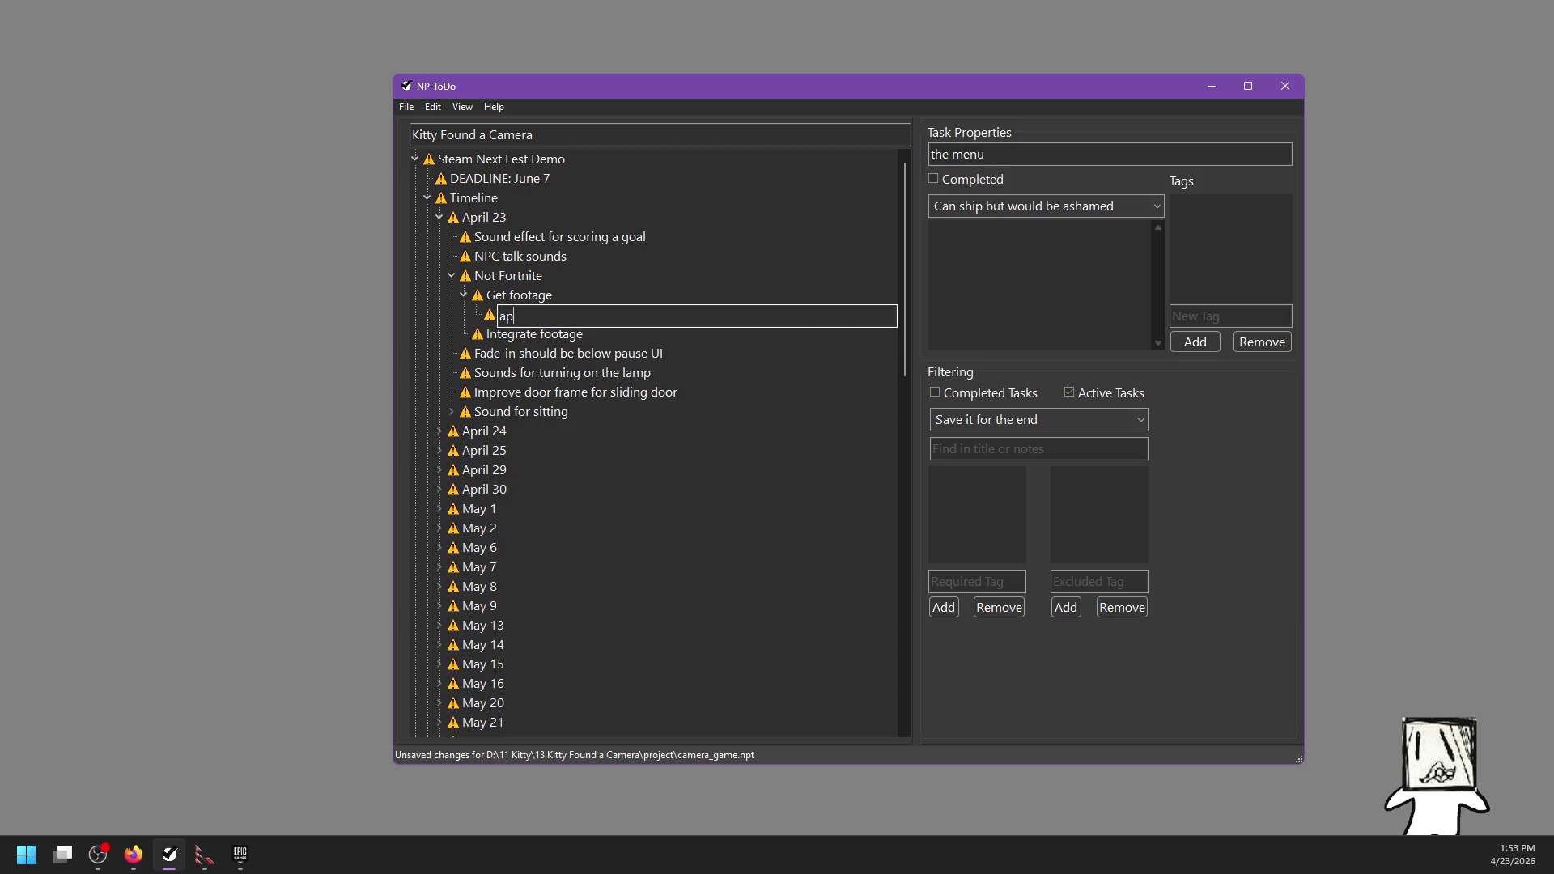
{"action": "key", "text": "Return"}
{"action": "key", "text": "Insert"}
{"action": "type", "text": "Kitty playing"}
{"action": "key", "text": "Return"}
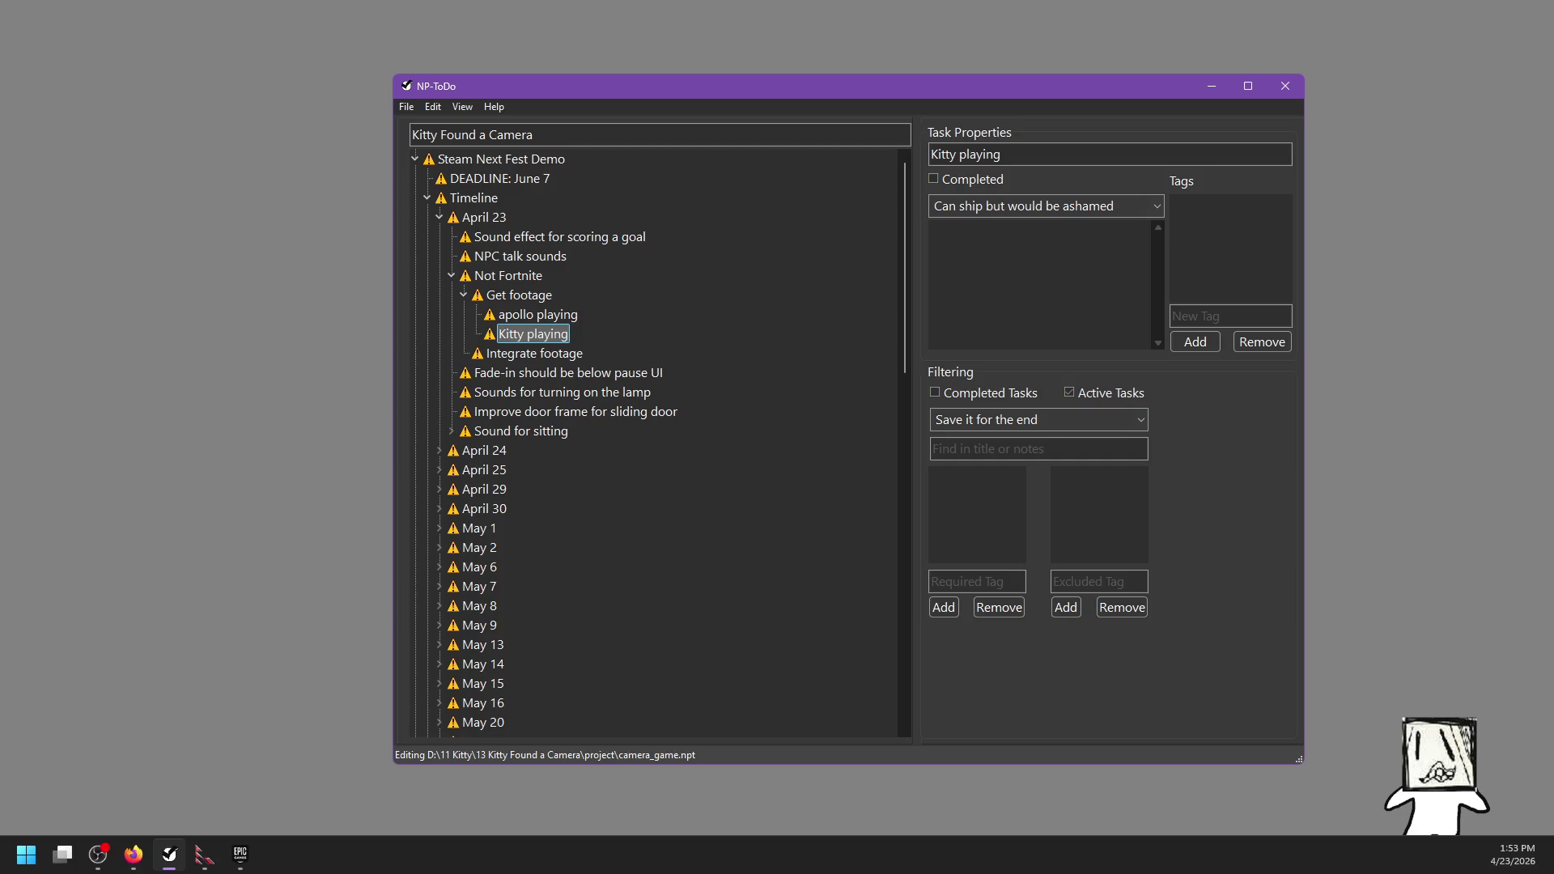
{"action": "key", "text": "alt+Tab"}
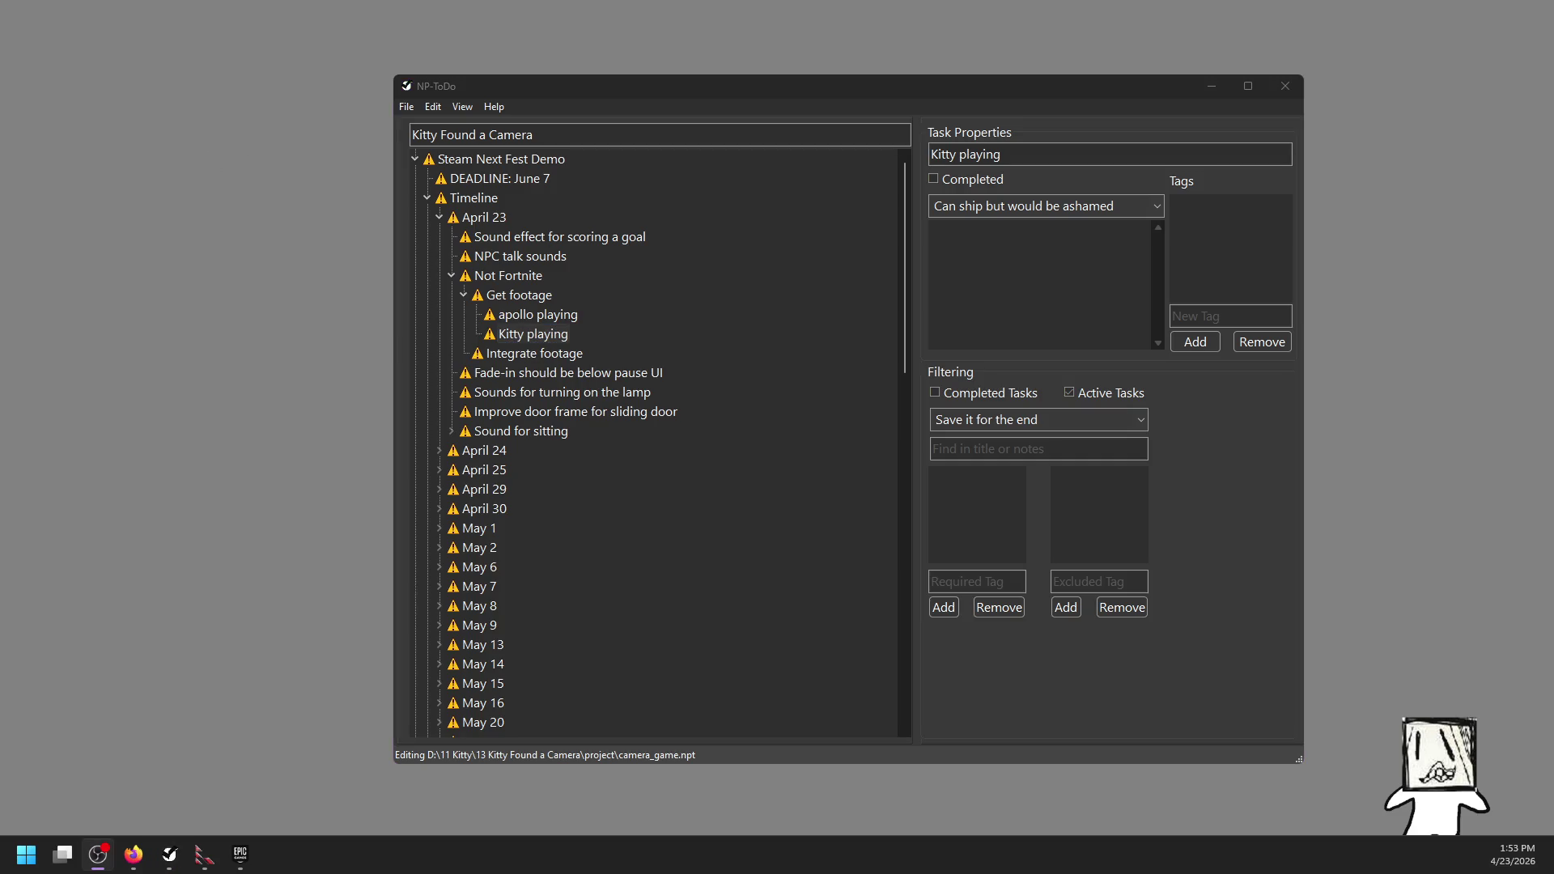
{"action": "left_click", "coordinate": [552, 317]}
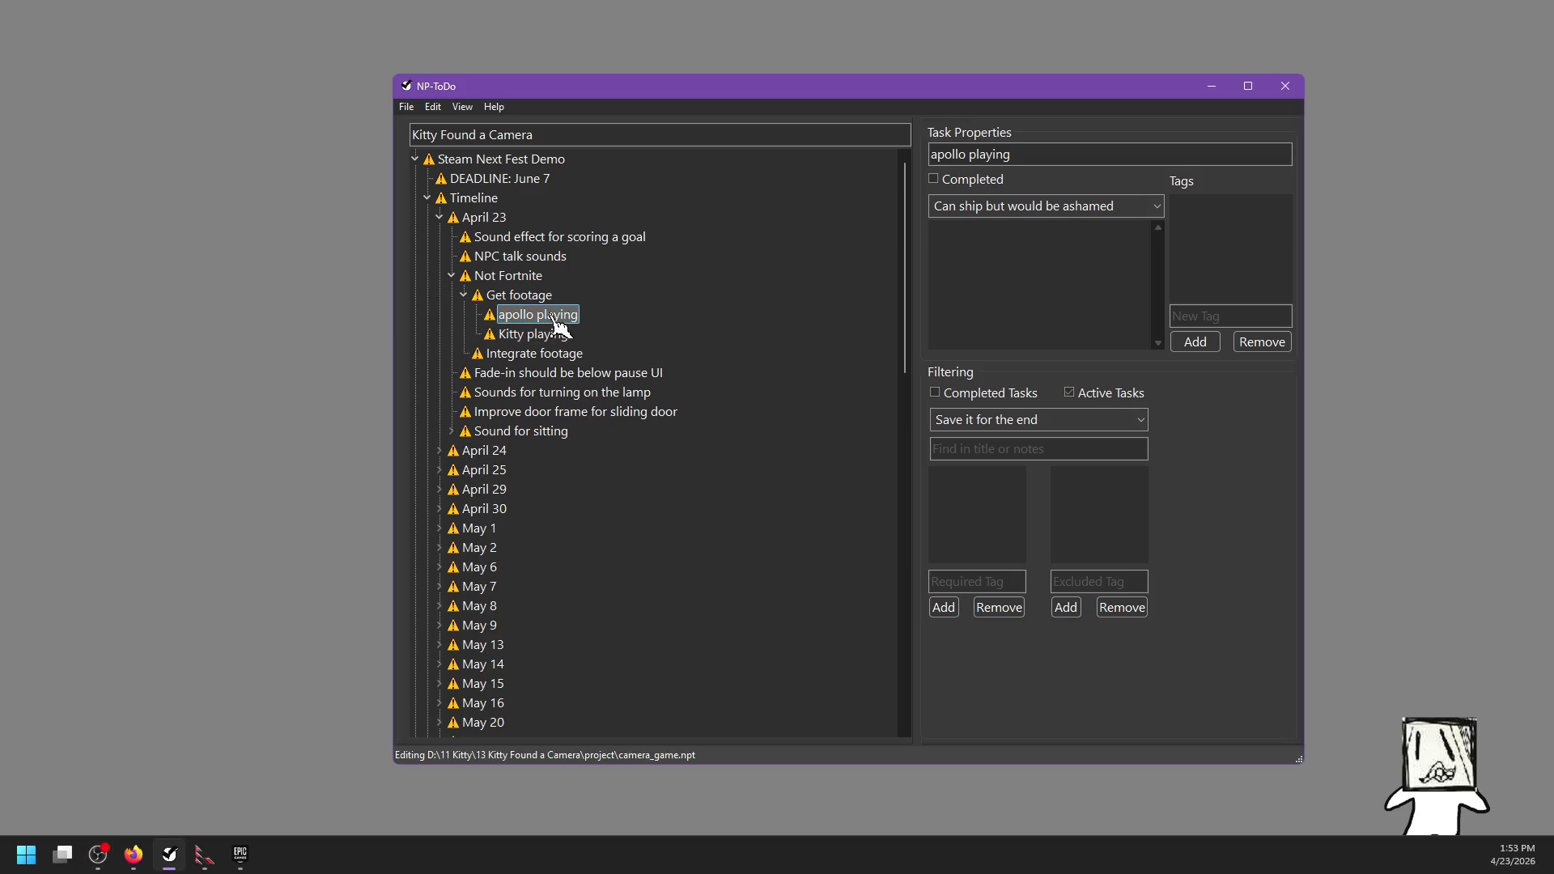
{"action": "left_click", "coordinate": [540, 337]}
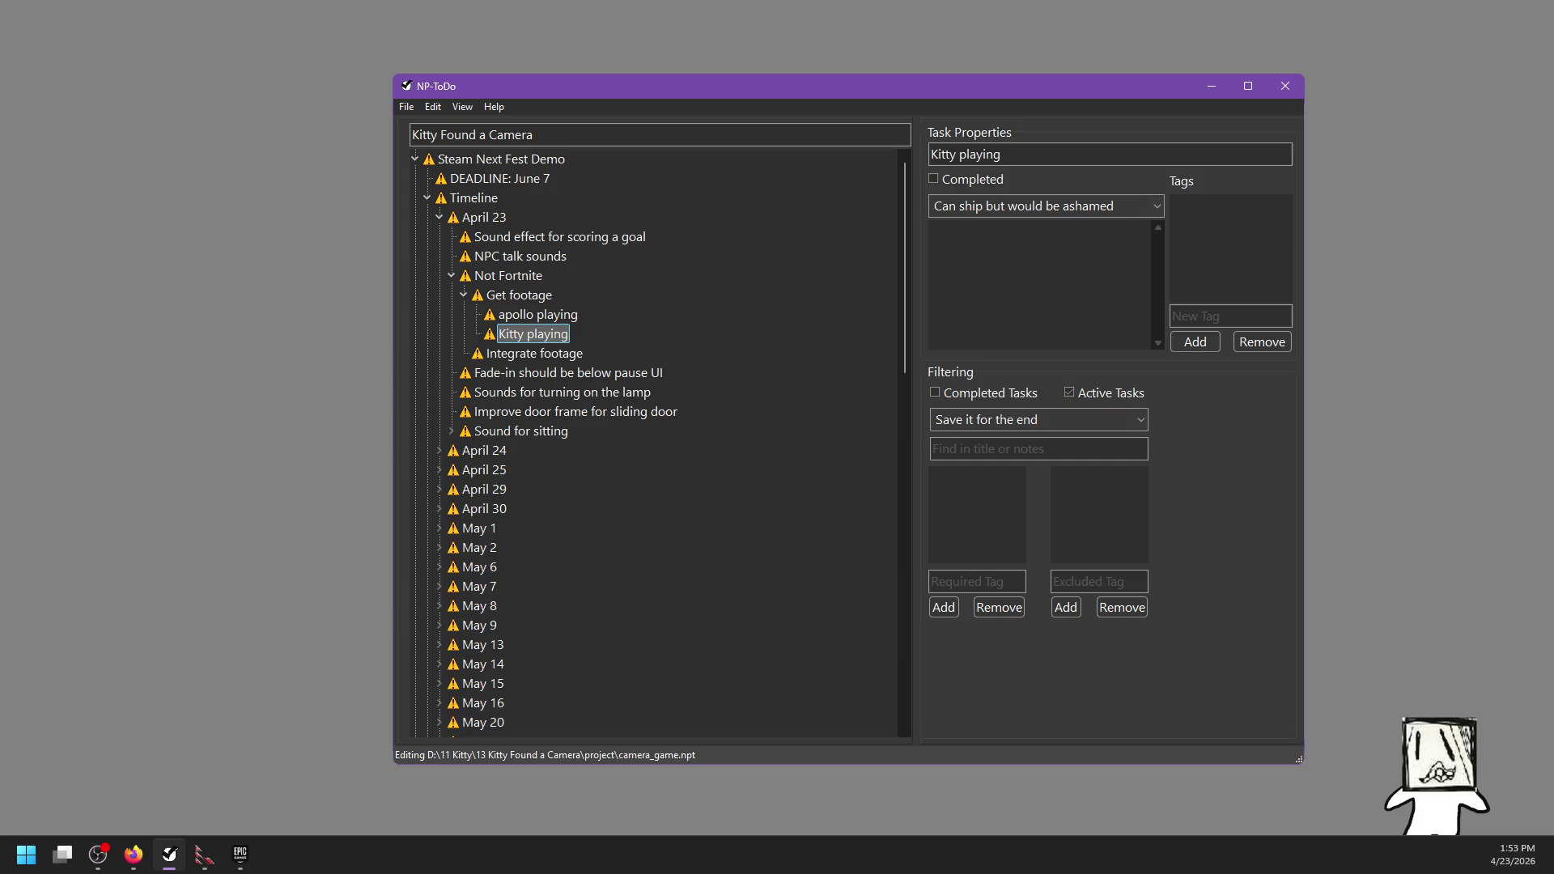
Step: Add a trial 'Reduce' subtask under Integrate footage, delete it again, and save the list
{"action": "key", "text": "alt+Tab"}
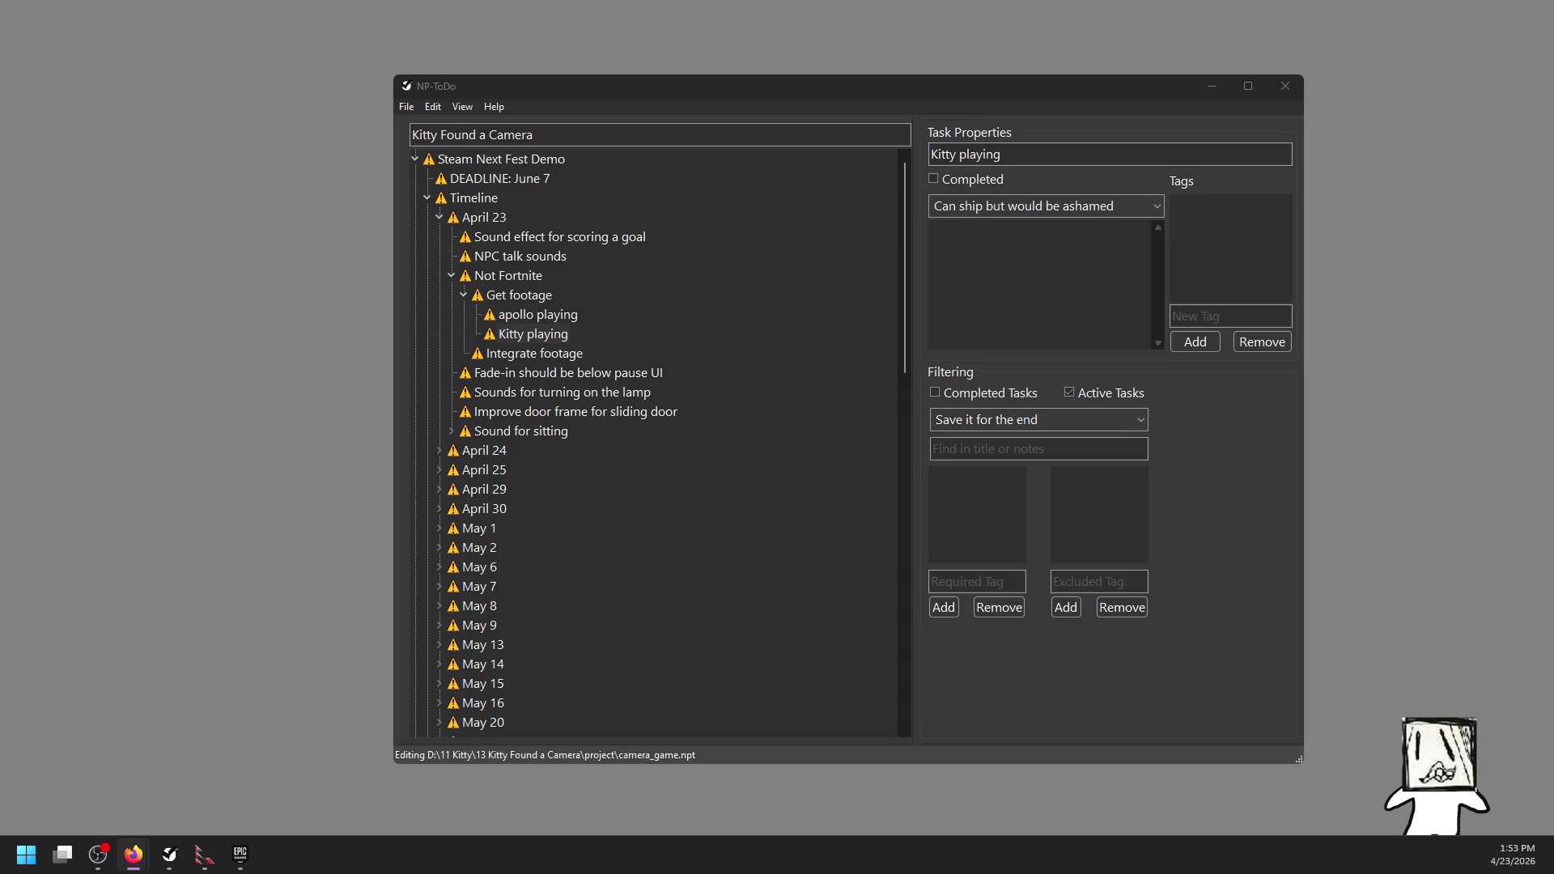
{"action": "key", "text": "alt+Tab"}
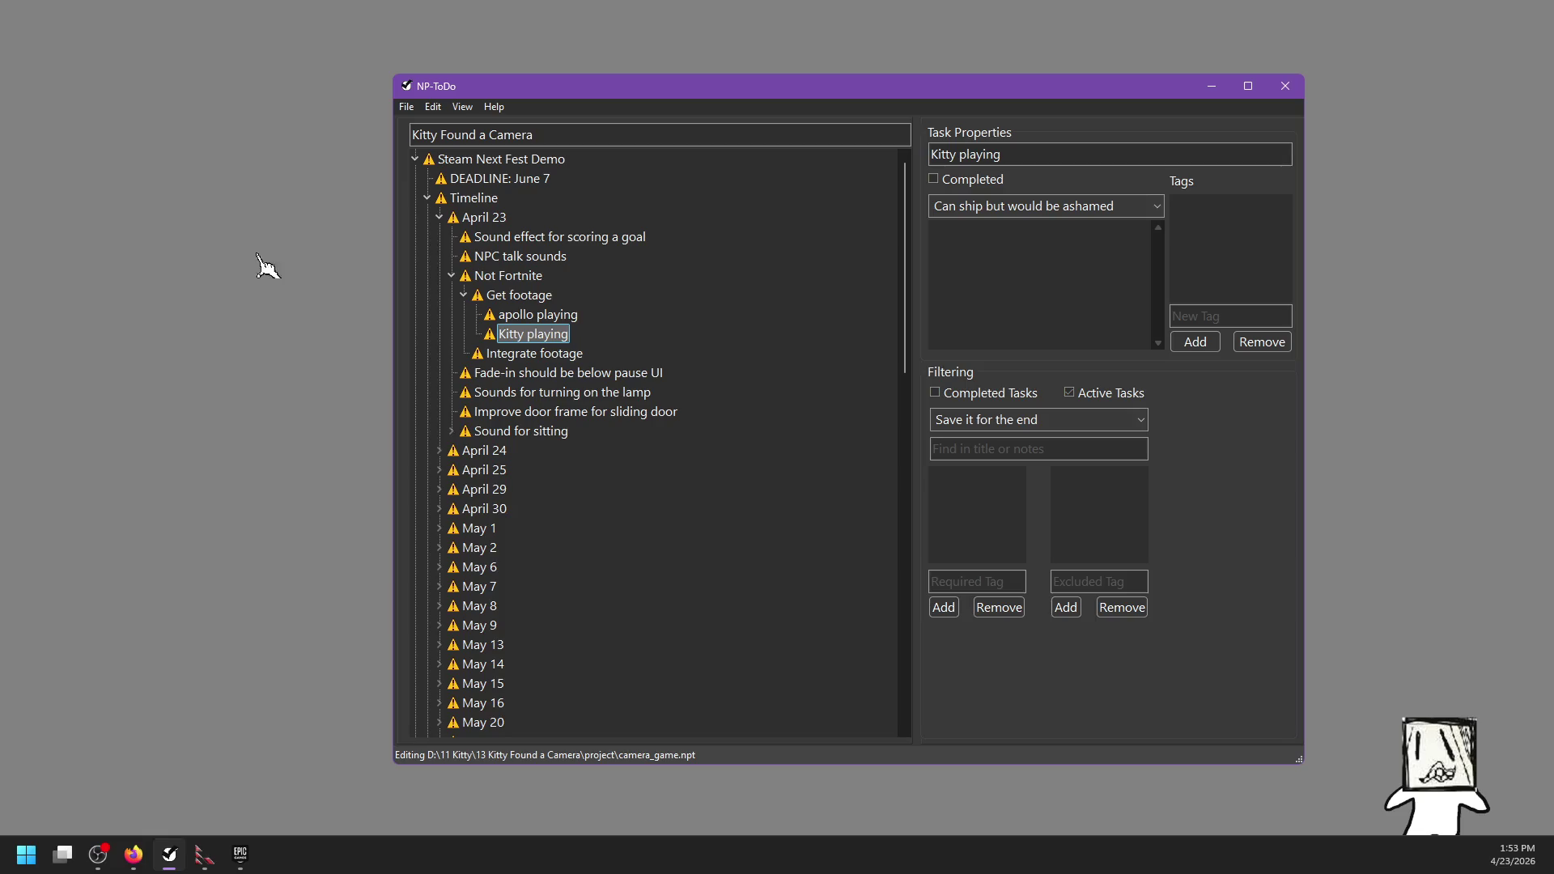
{"action": "left_click", "coordinate": [576, 353]}
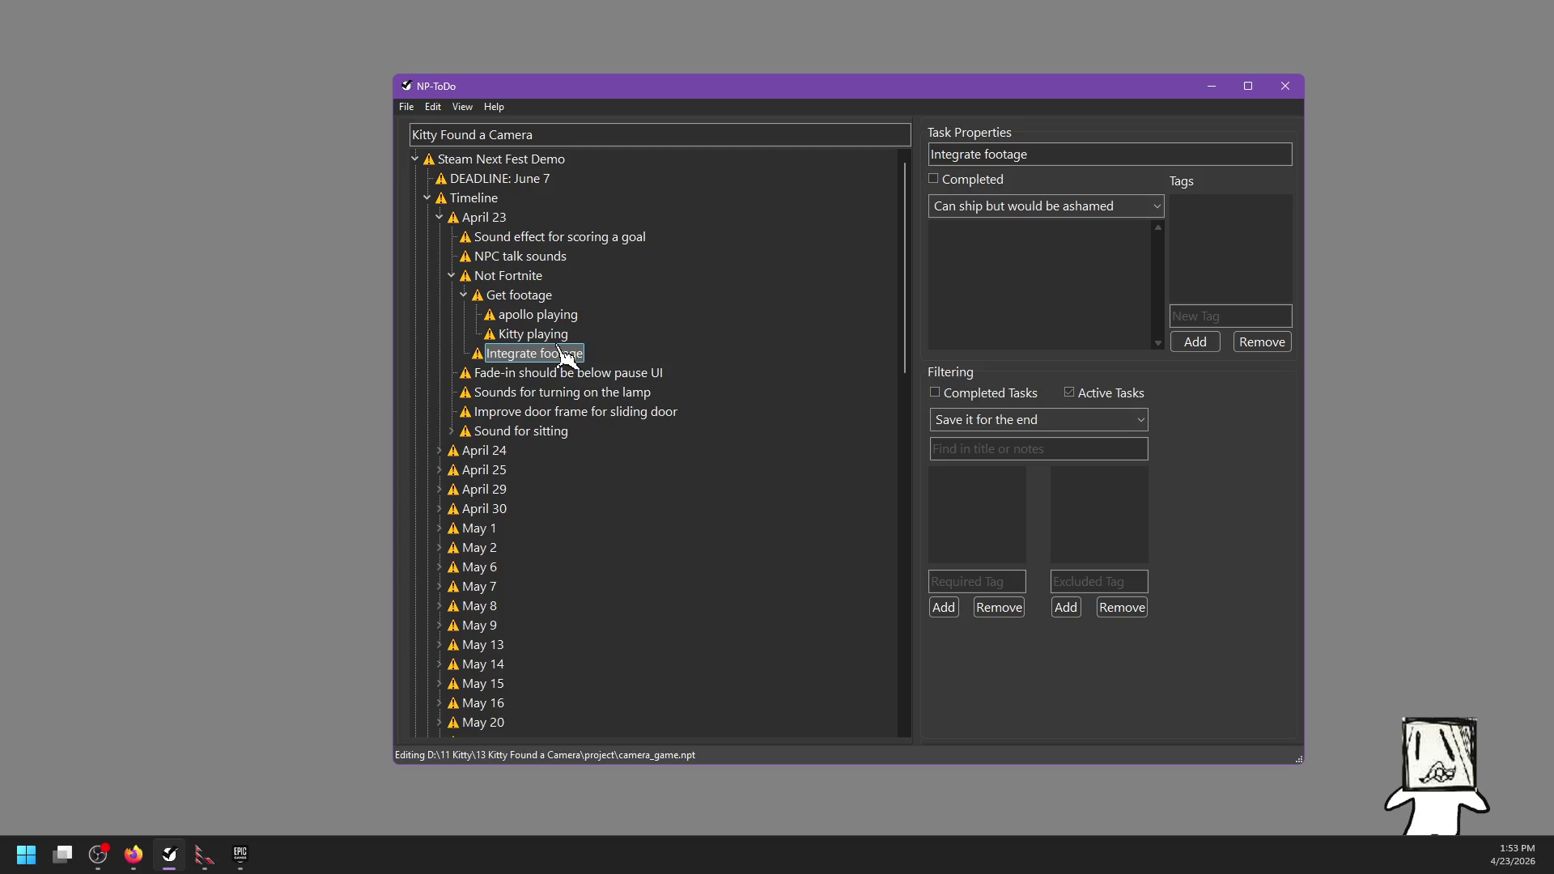
{"action": "key", "text": "Insert"}
{"action": "type", "text": "Reduce"}
{"action": "key", "text": "Escape"}
{"action": "key", "text": "Delete"}
{"action": "key", "text": "ctrl+s"}
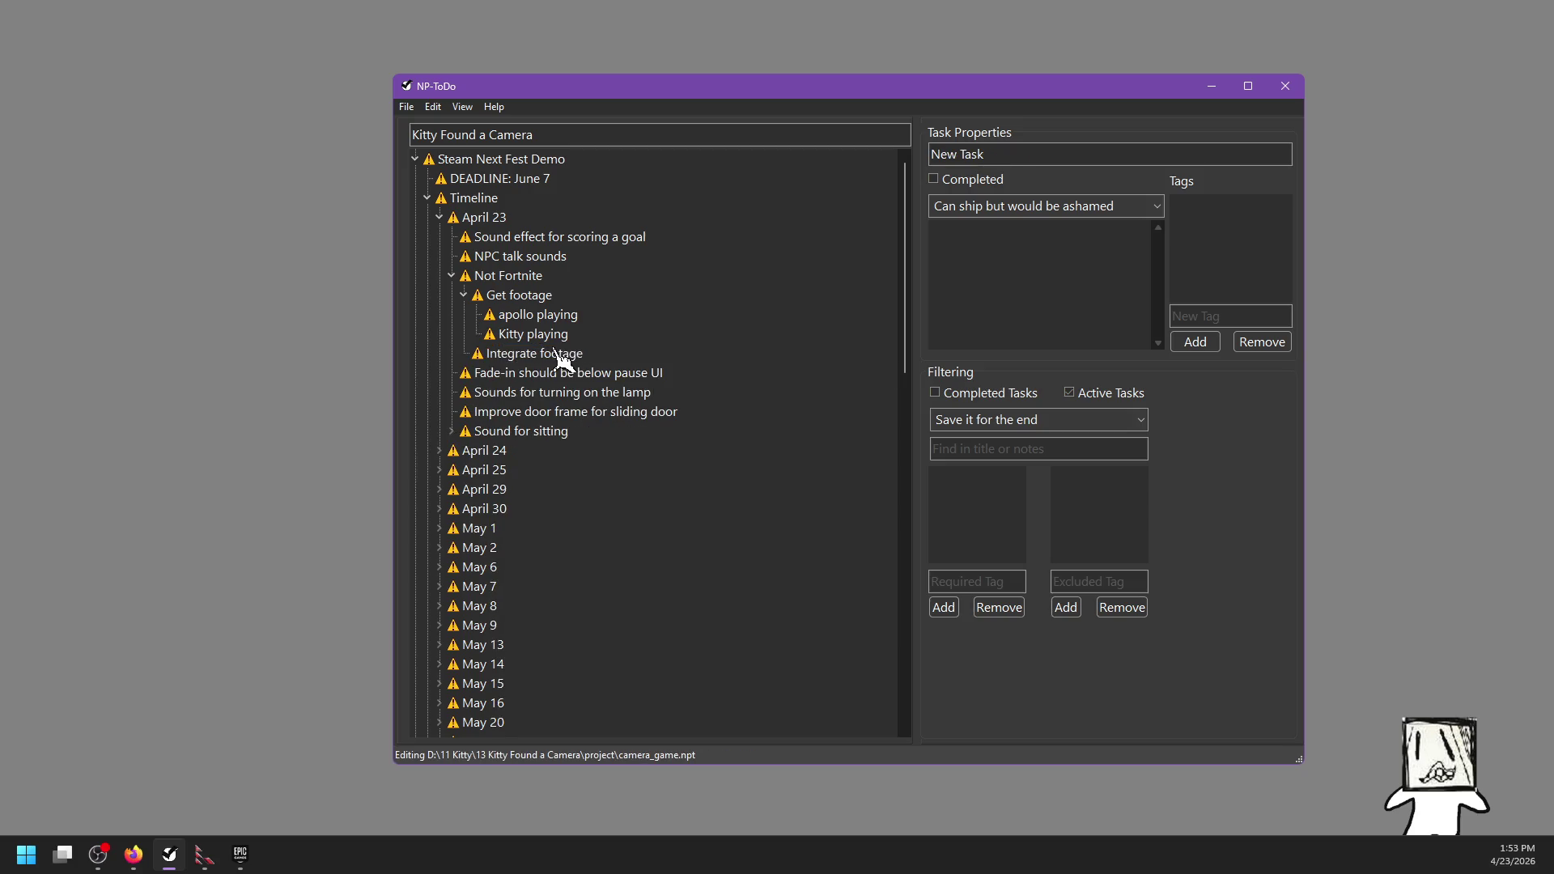
Step: Move Not Fortnite to the top of April 23 and Sound effect for scoring a goal below NPC talk sounds
{"action": "left_click", "coordinate": [475, 256]}
{"action": "mouse_move", "coordinate": [490, 276]}
{"action": "left_mouse_down"}
{"action": "mouse_move", "coordinate": [479, 235]}
{"action": "mouse_move", "coordinate": [482, 258]}
{"action": "left_mouse_up"}
{"action": "left_click_drag", "start_coordinate": [484, 239], "coordinate": [476, 366]}
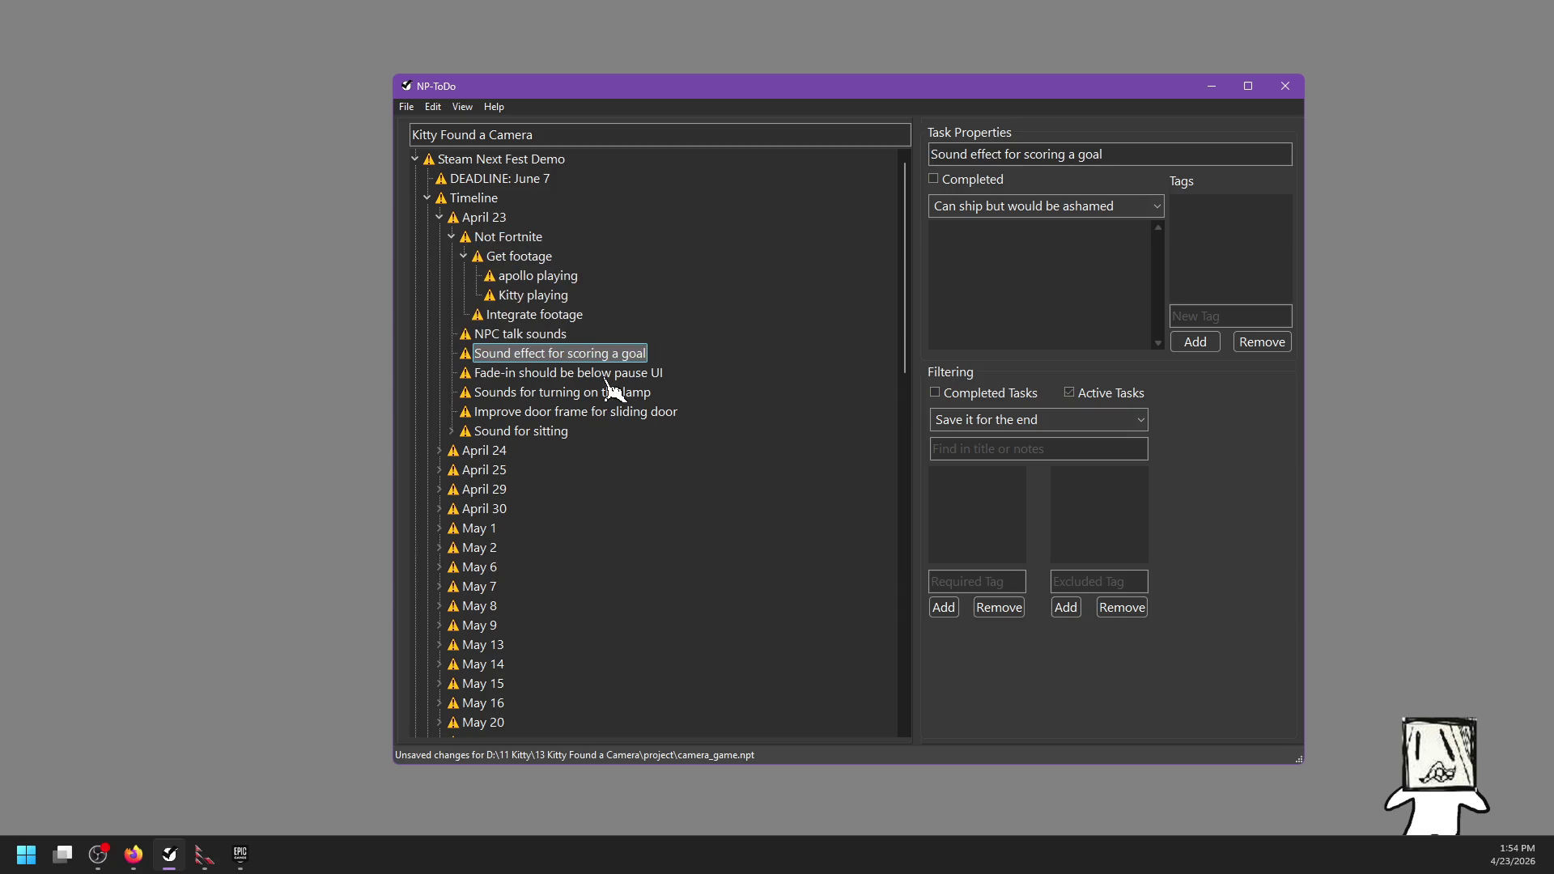
{"action": "left_click", "coordinate": [239, 853]}
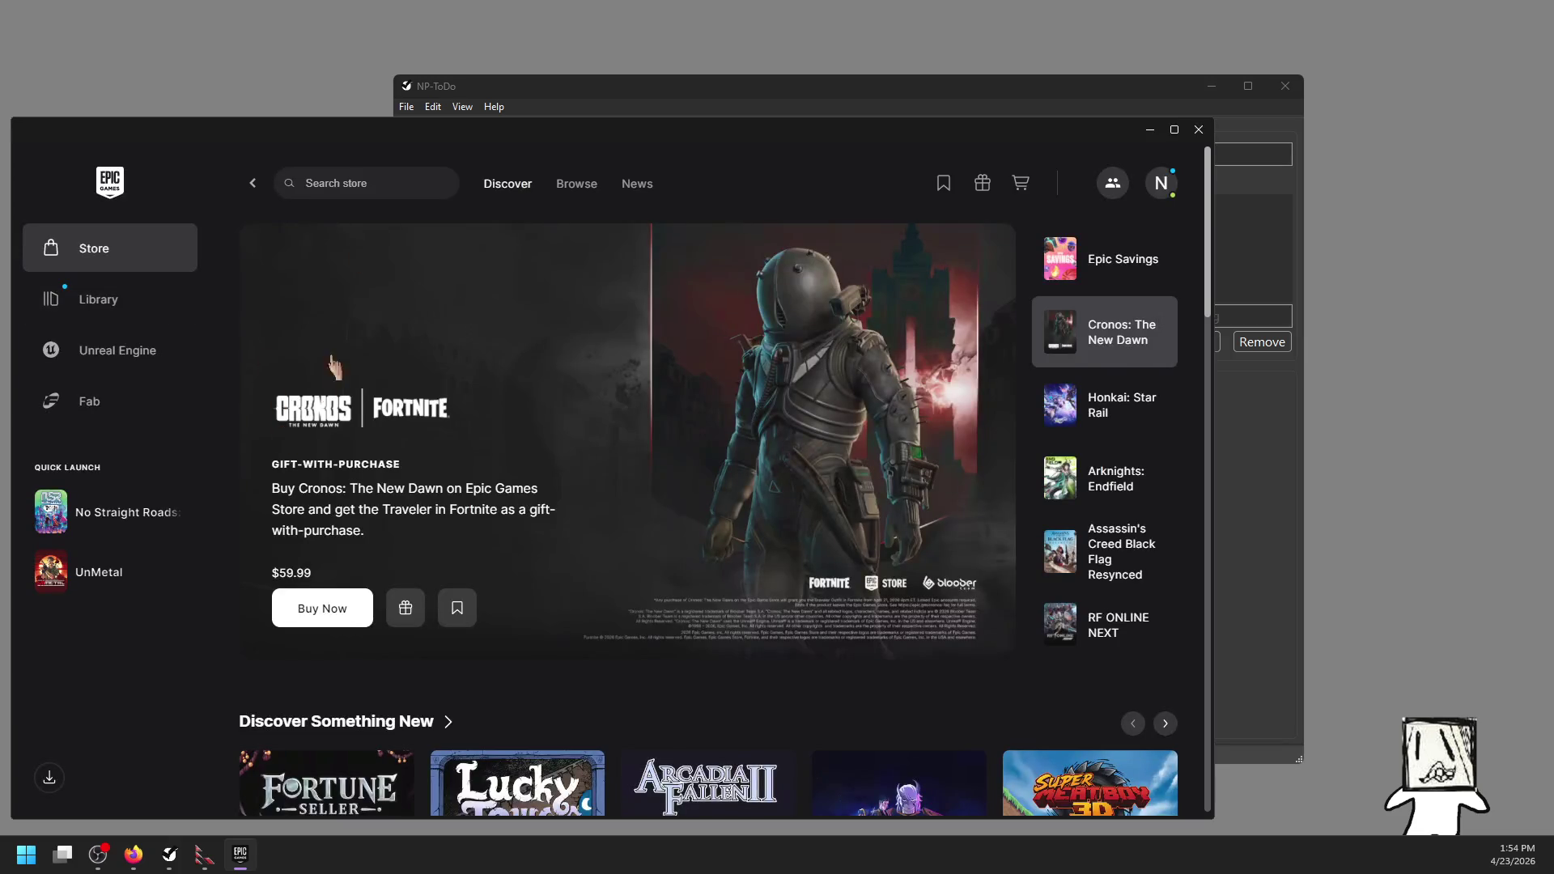
Step: Search the Epic store for 'fortnite' and open the Fortnite store page
{"action": "type", "text": "fortnite"}
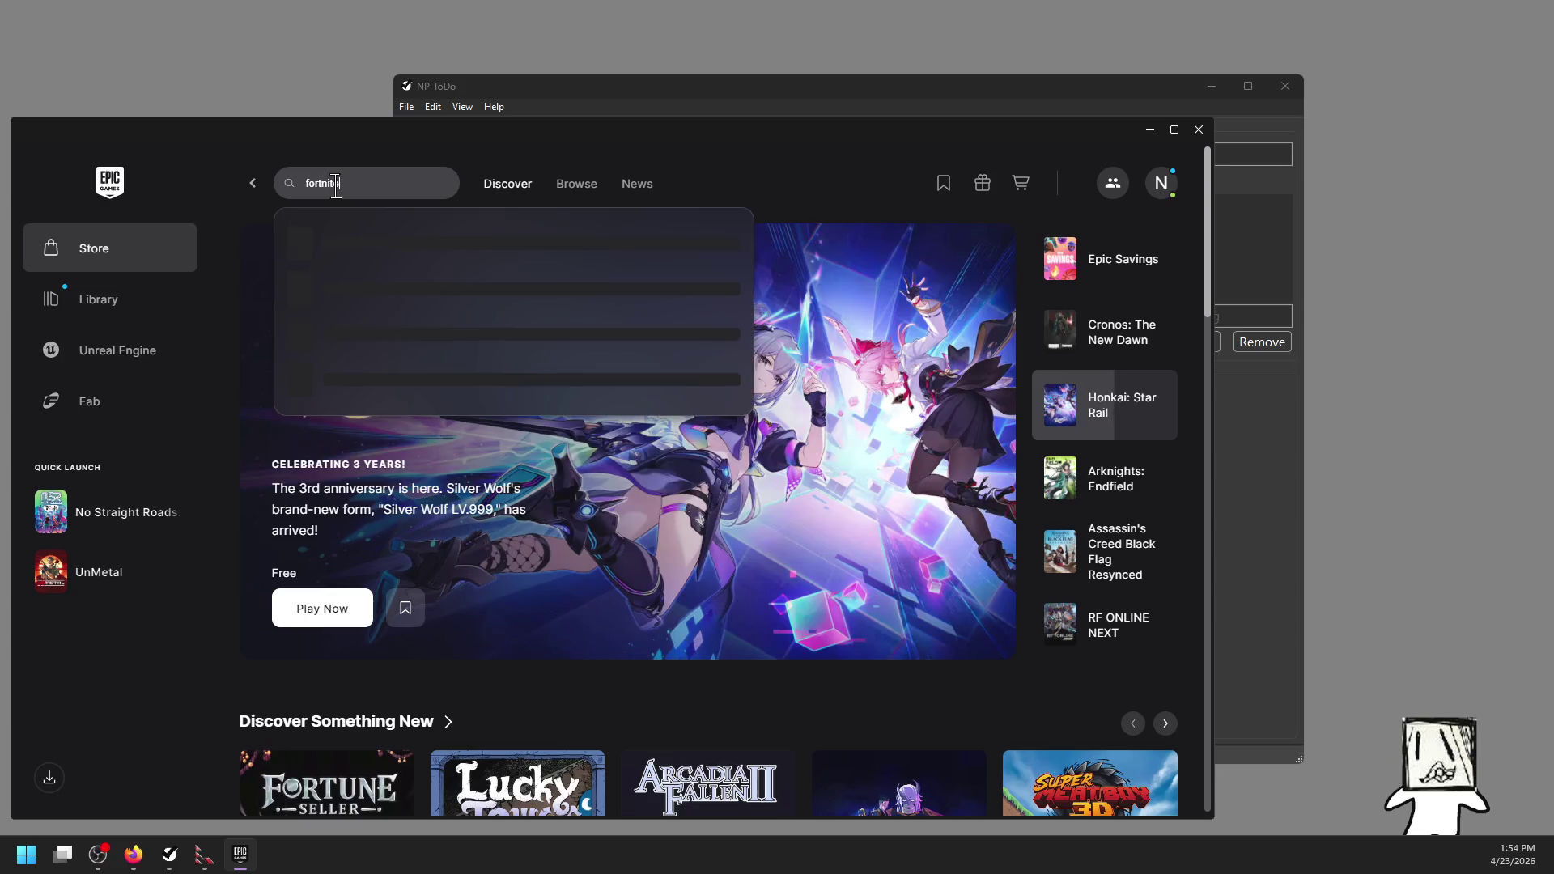
{"action": "left_click", "coordinate": [446, 282]}
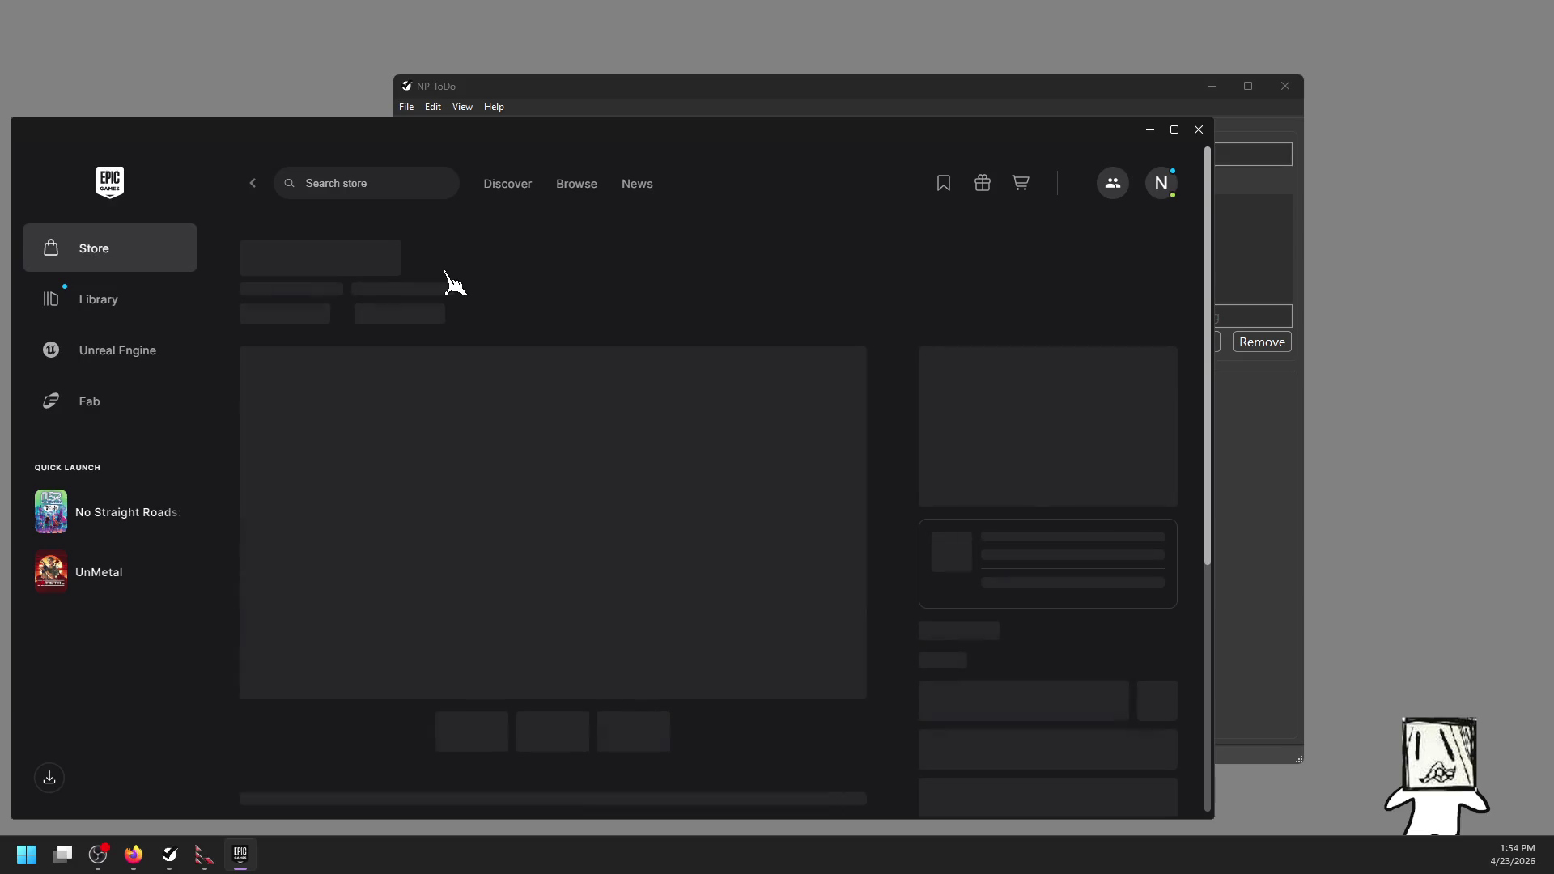
{"action": "left_click_drag", "start_coordinate": [347, 161], "coordinate": [381, 130]}
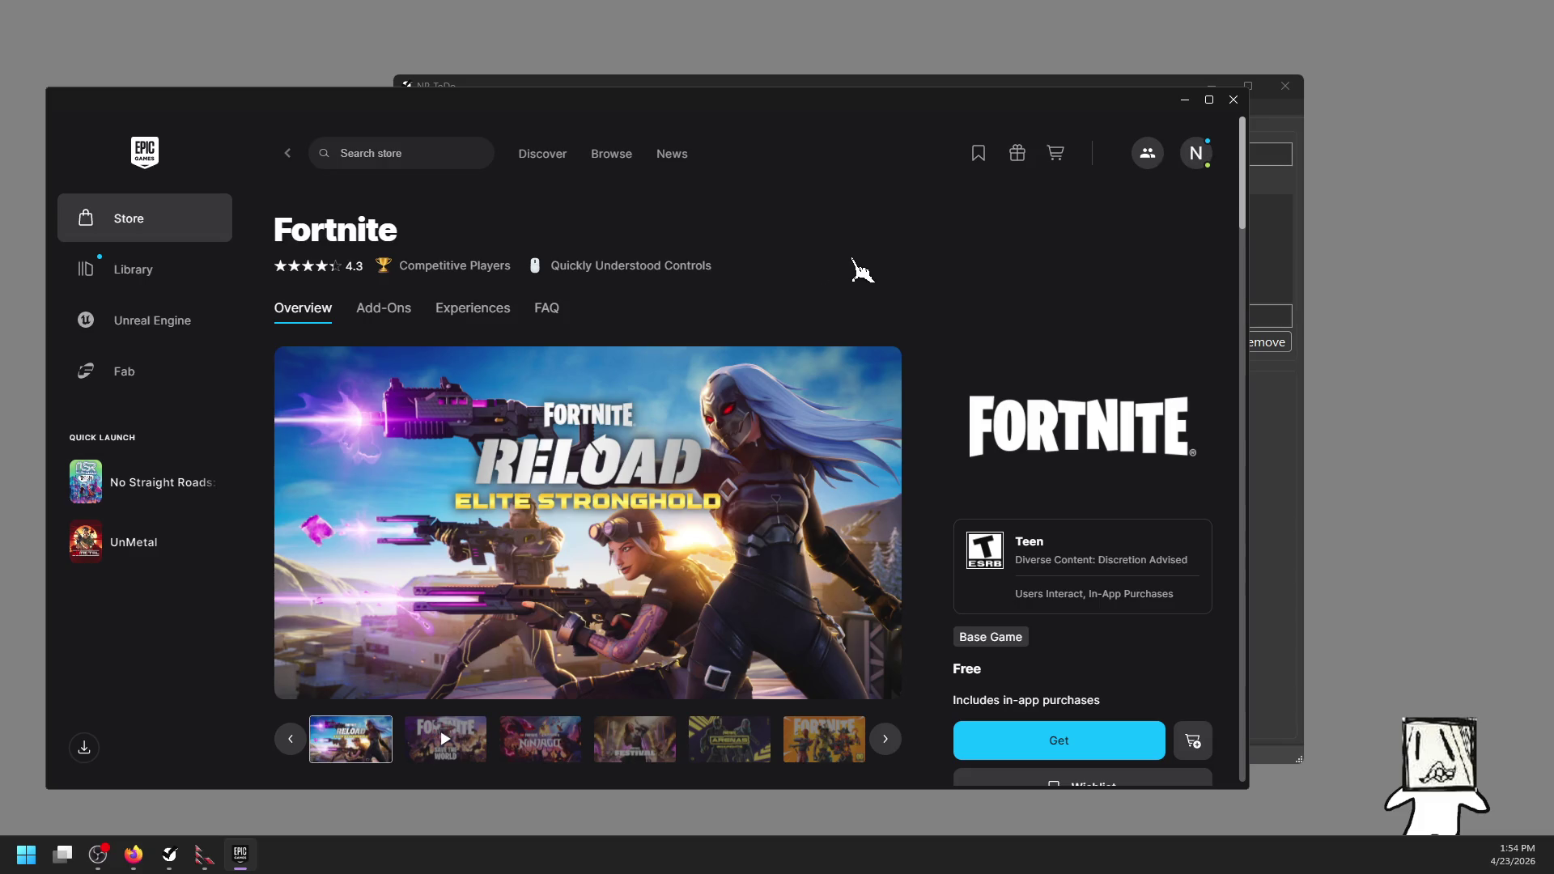
{"action": "scroll", "coordinate": [930, 449], "scroll_direction": "down", "scroll_amount": 1}
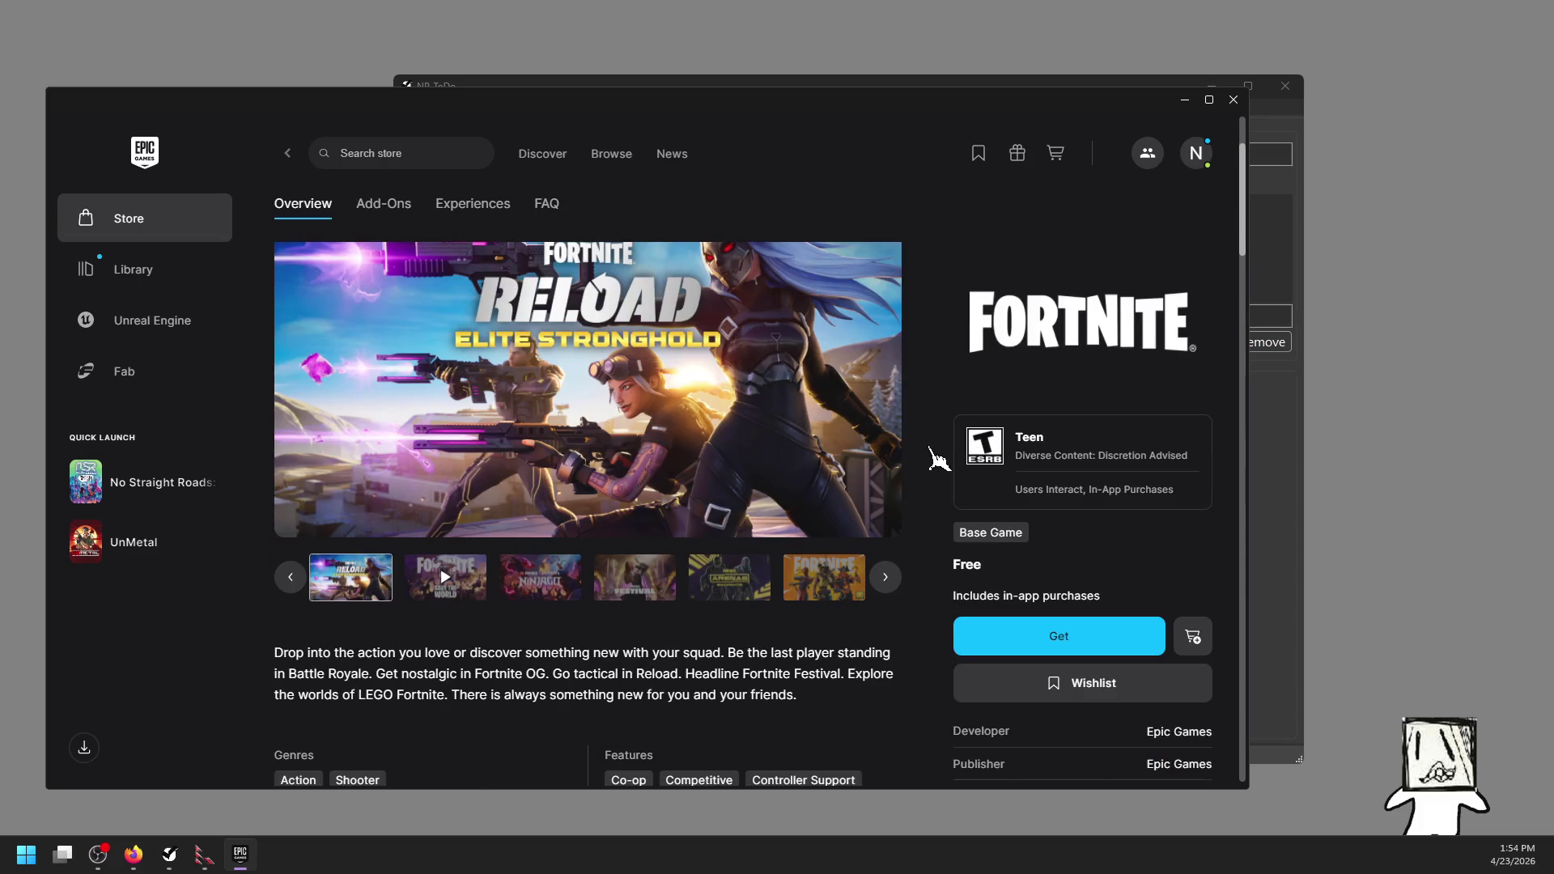
{"action": "scroll", "coordinate": [939, 458], "scroll_direction": "down", "scroll_amount": 3}
{"action": "scroll", "coordinate": [938, 458], "scroll_direction": "up", "scroll_amount": 4}
Step: Start getting Fortnite for free, then drag the checkout window aside and close it
{"action": "left_click", "coordinate": [967, 652]}
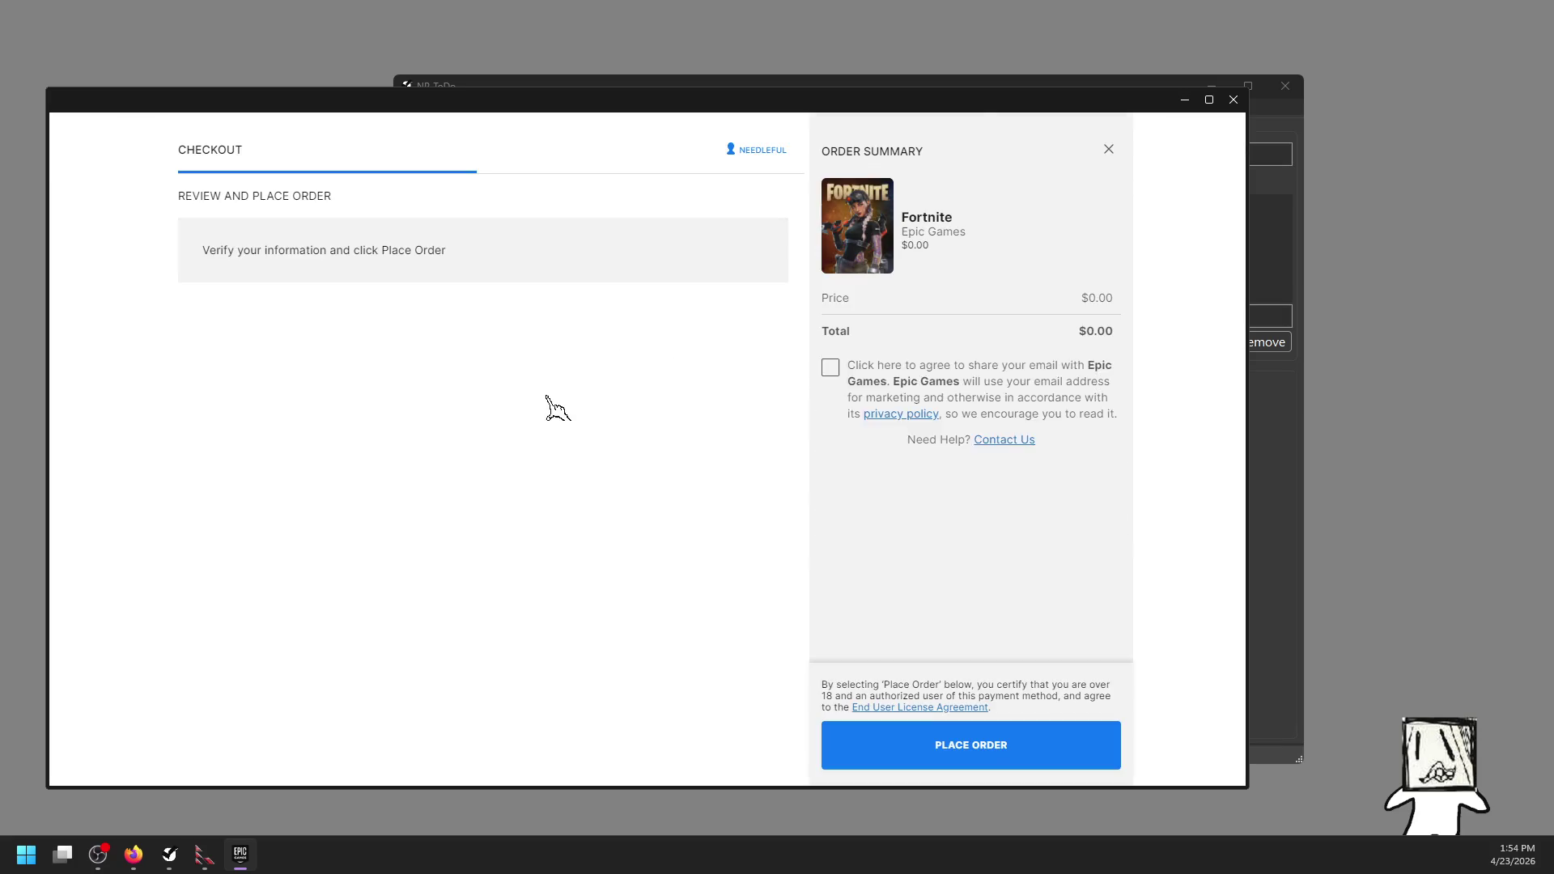
{"action": "mouse_move", "coordinate": [550, 104]}
{"action": "left_mouse_down"}
{"action": "mouse_move", "coordinate": [232, 181]}
{"action": "mouse_move", "coordinate": [0, 133]}
{"action": "left_mouse_up"}
{"action": "left_click", "coordinate": [6, 127]}
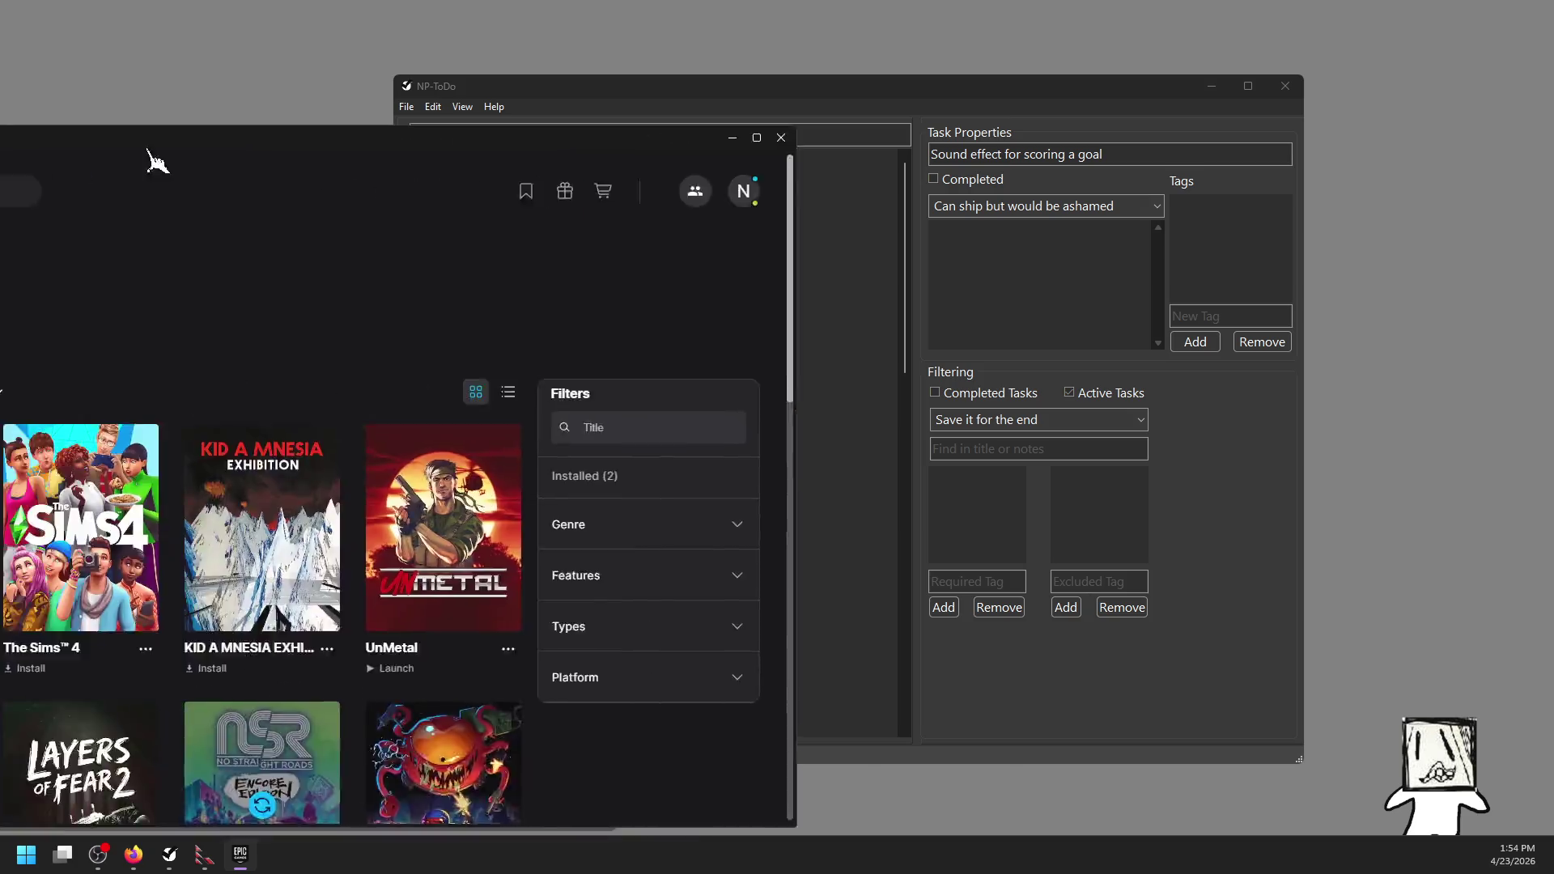
Step: Bring the launcher back, choose Install under Fortnite in the Library, then shift the window off to the side
{"action": "left_click_drag", "start_coordinate": [159, 160], "coordinate": [577, 103]}
{"action": "scroll", "coordinate": [627, 267], "scroll_direction": "down", "scroll_amount": 2}
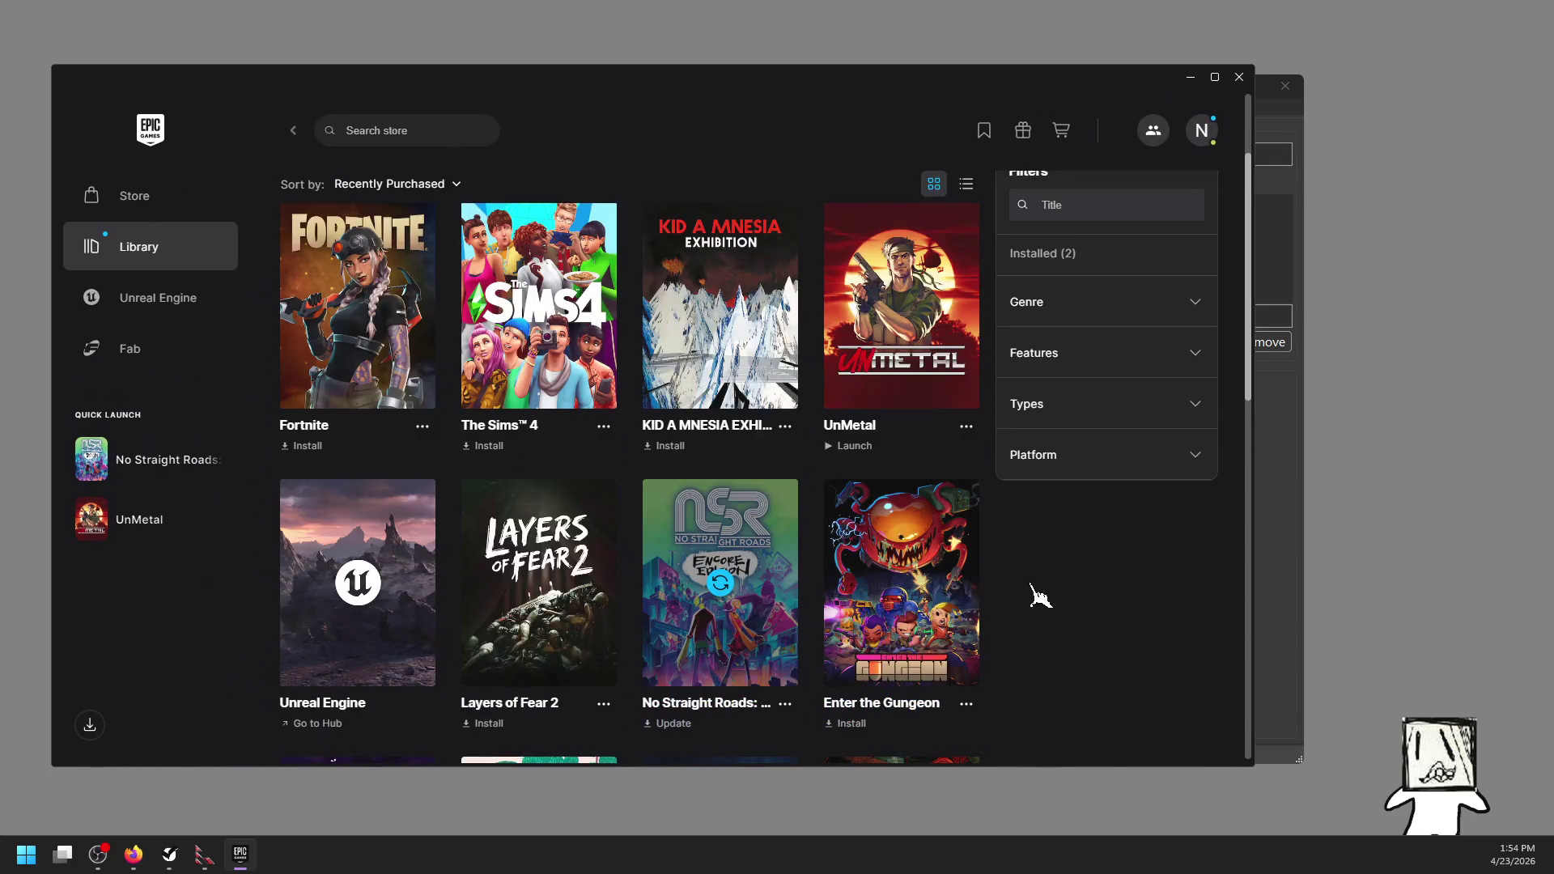
{"action": "scroll", "coordinate": [1034, 596], "scroll_direction": "up", "scroll_amount": 2}
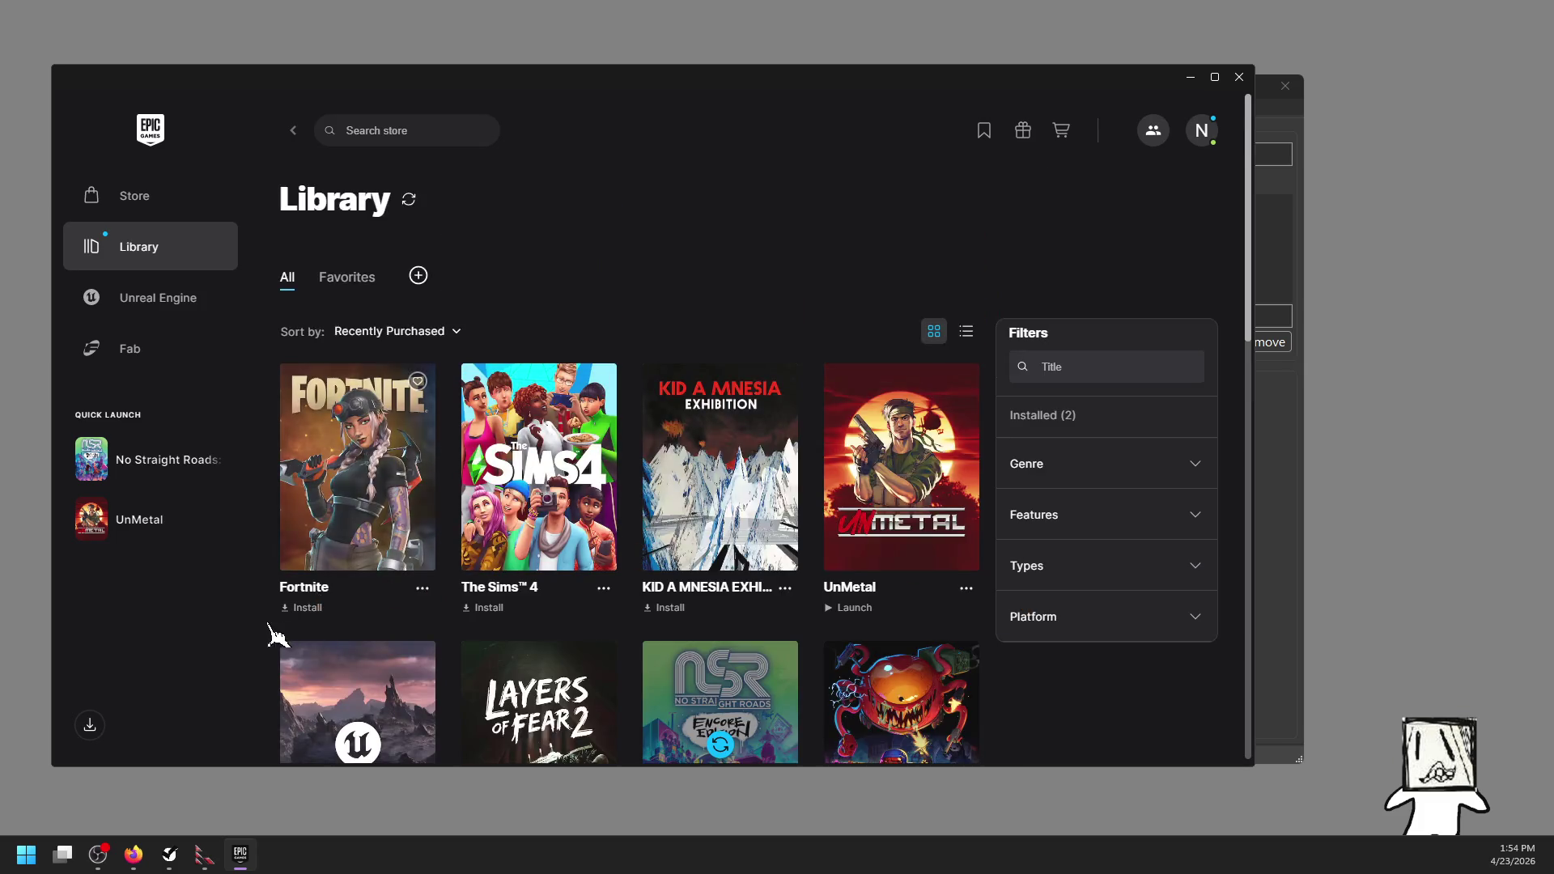
{"action": "left_click", "coordinate": [305, 608]}
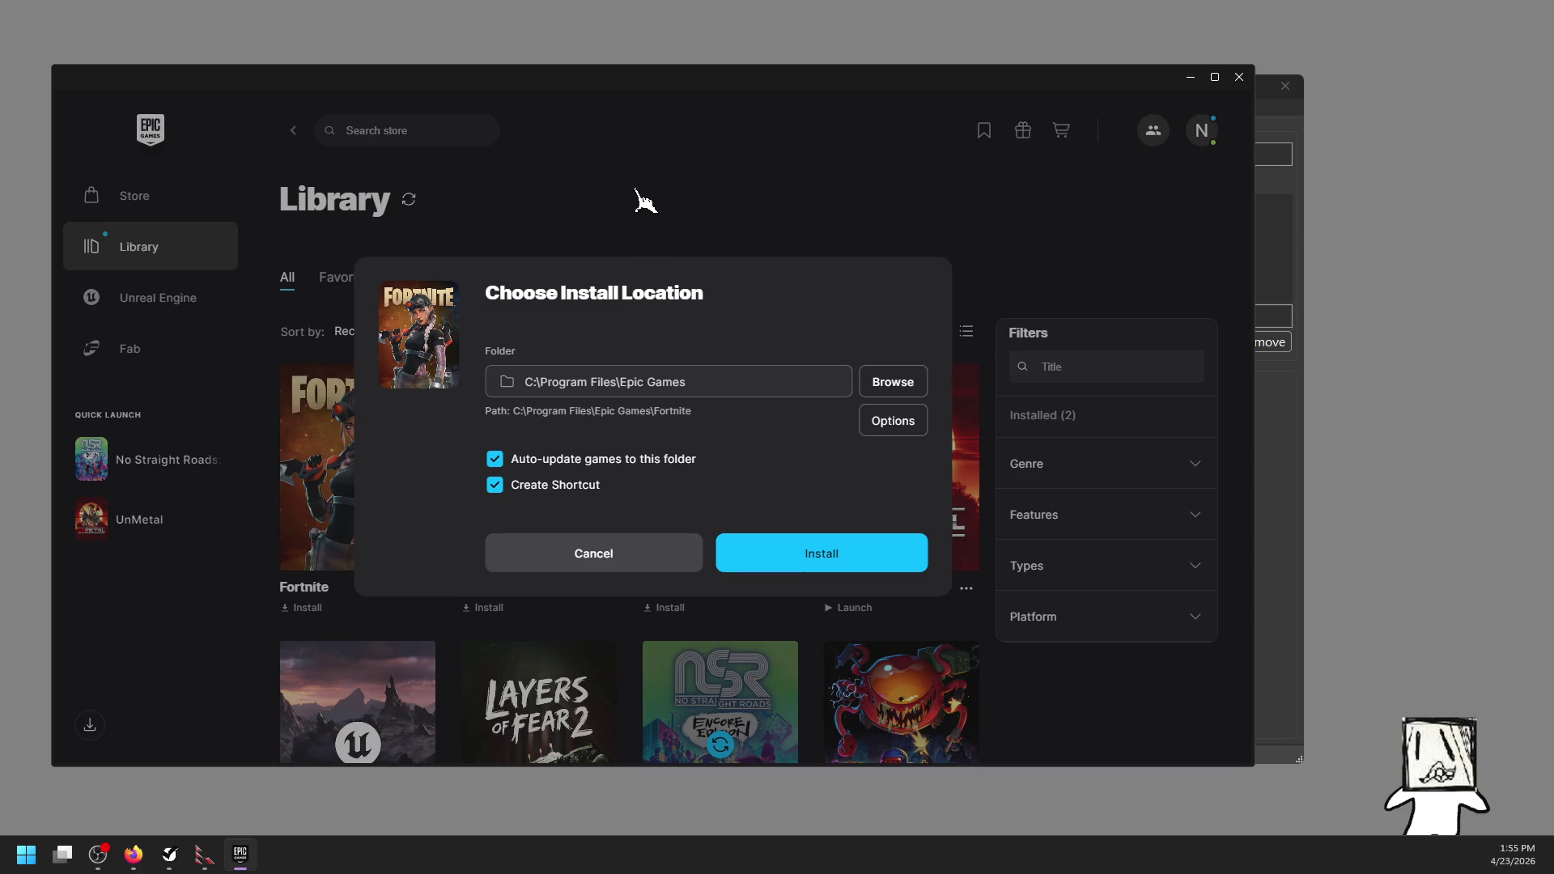
{"action": "left_click_drag", "start_coordinate": [567, 97], "coordinate": [103, 186]}
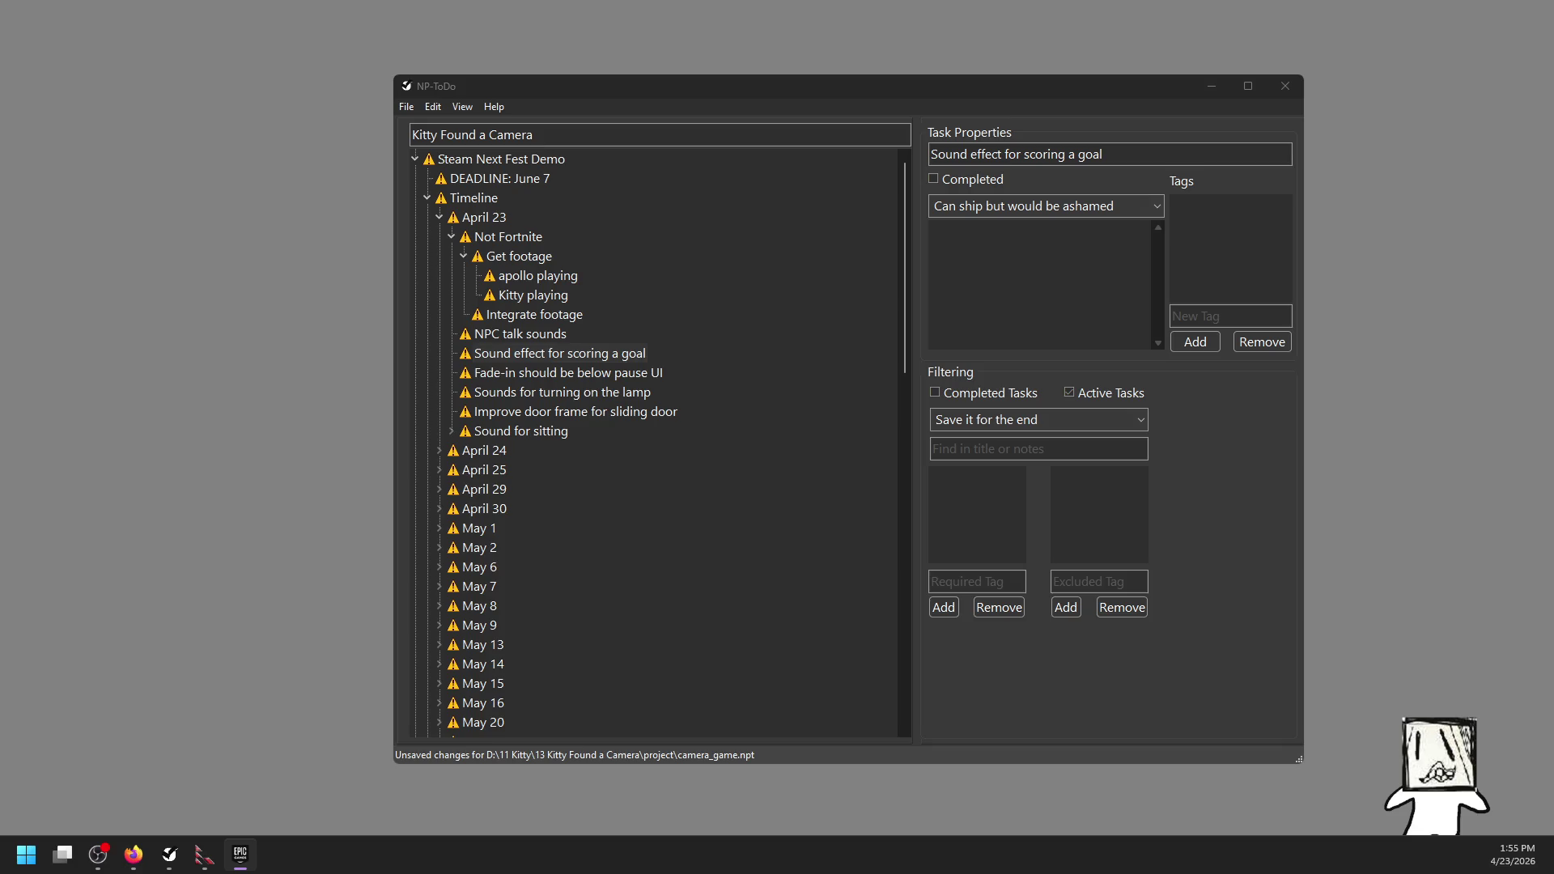
Step: Pick the gameing folder on Footage 2 (E:) as Fortnite's install location and bring the launcher back
{"action": "left_click", "coordinate": [304, 419]}
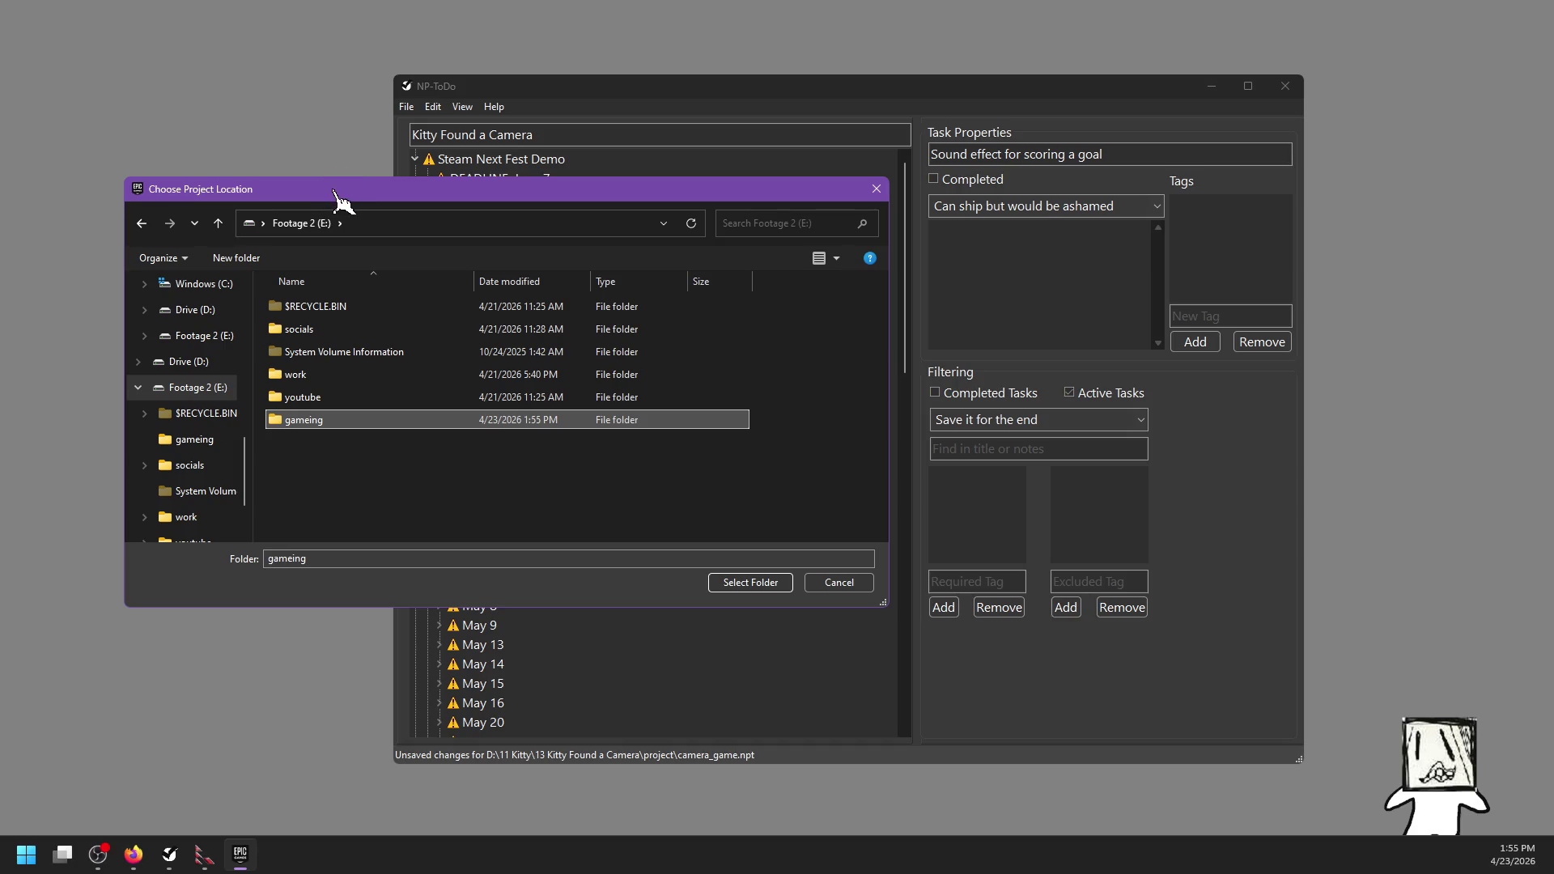
{"action": "key", "text": "Return"}
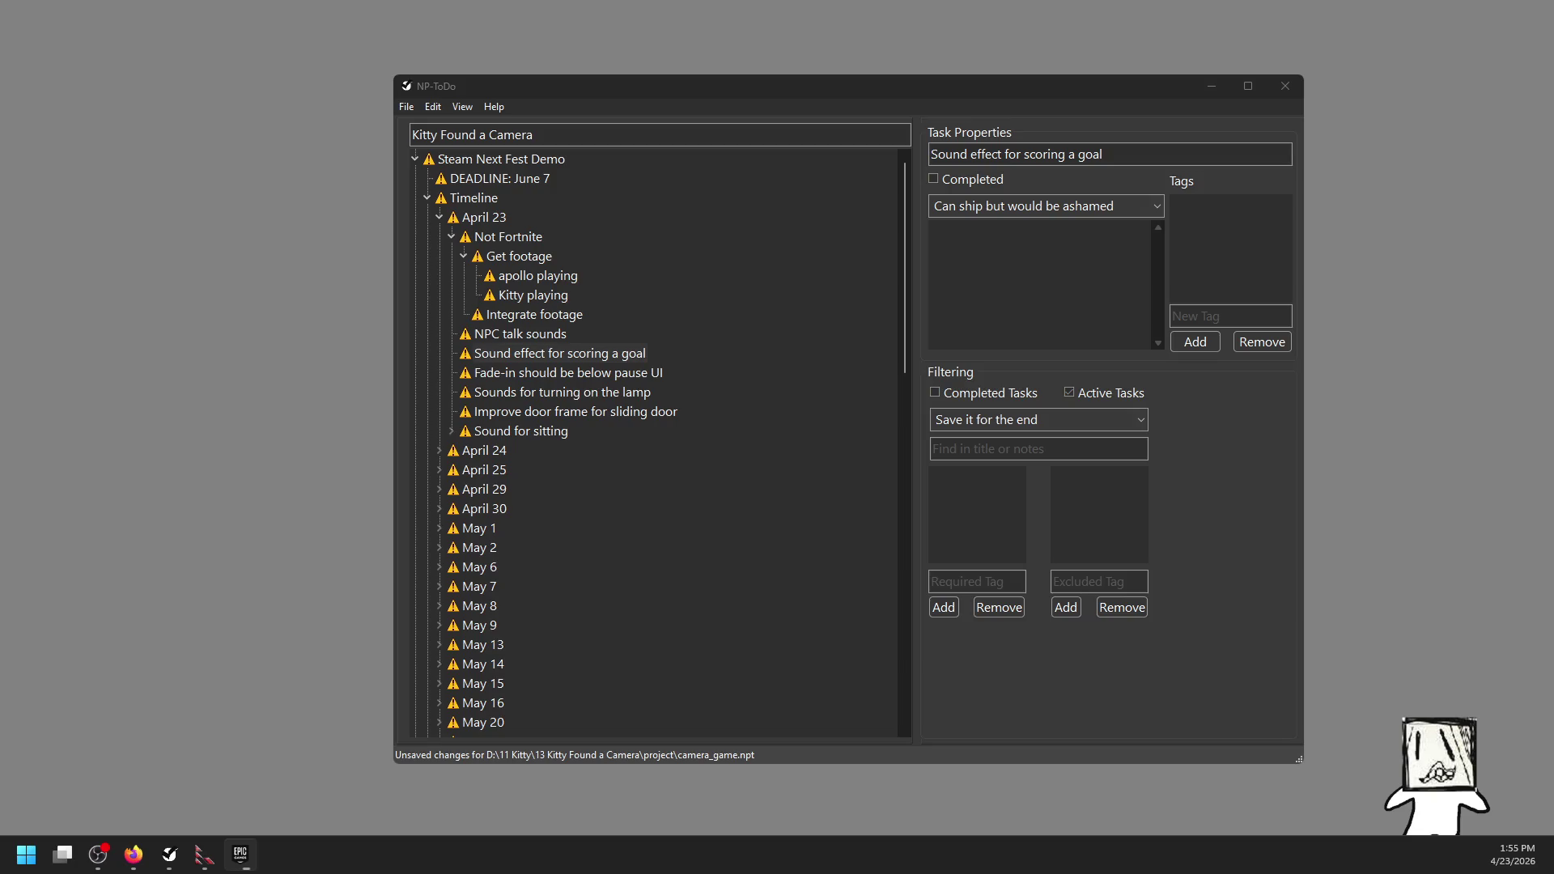
{"action": "mouse_move", "coordinate": [10, 130]}
{"action": "left_mouse_down"}
{"action": "mouse_move", "coordinate": [312, 132]}
{"action": "mouse_move", "coordinate": [572, 90]}
{"action": "mouse_move", "coordinate": [711, 93]}
{"action": "mouse_move", "coordinate": [717, 112]}
{"action": "mouse_move", "coordinate": [683, 129]}
{"action": "left_mouse_up"}
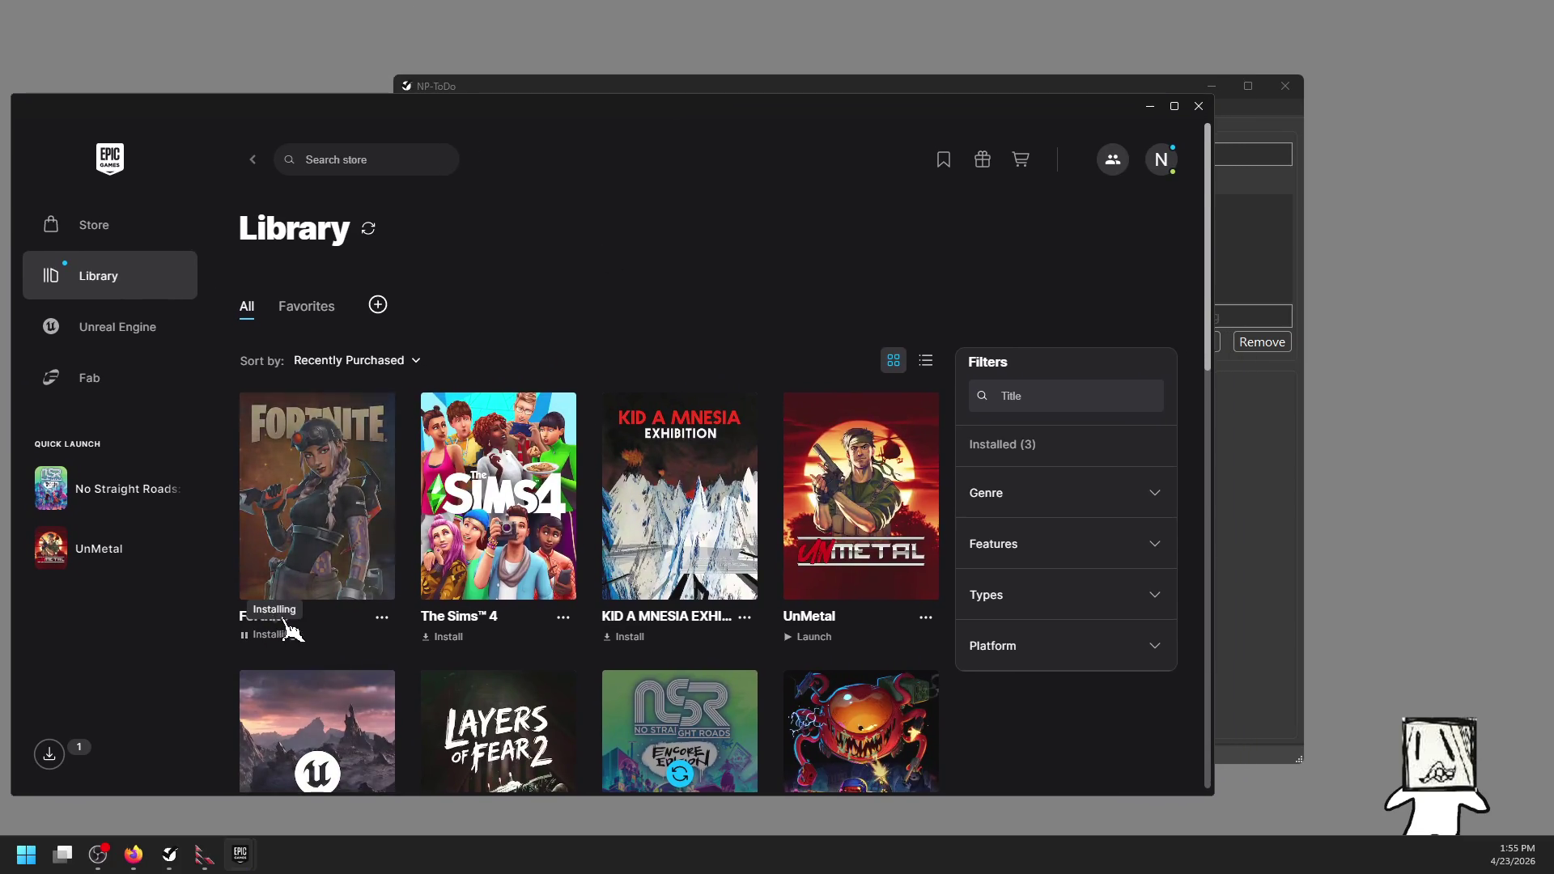
Step: With Fortnite shown as Installing, launch No Straight Roads from Quick Launch and open the Start menu
{"action": "left_click", "coordinate": [105, 488]}
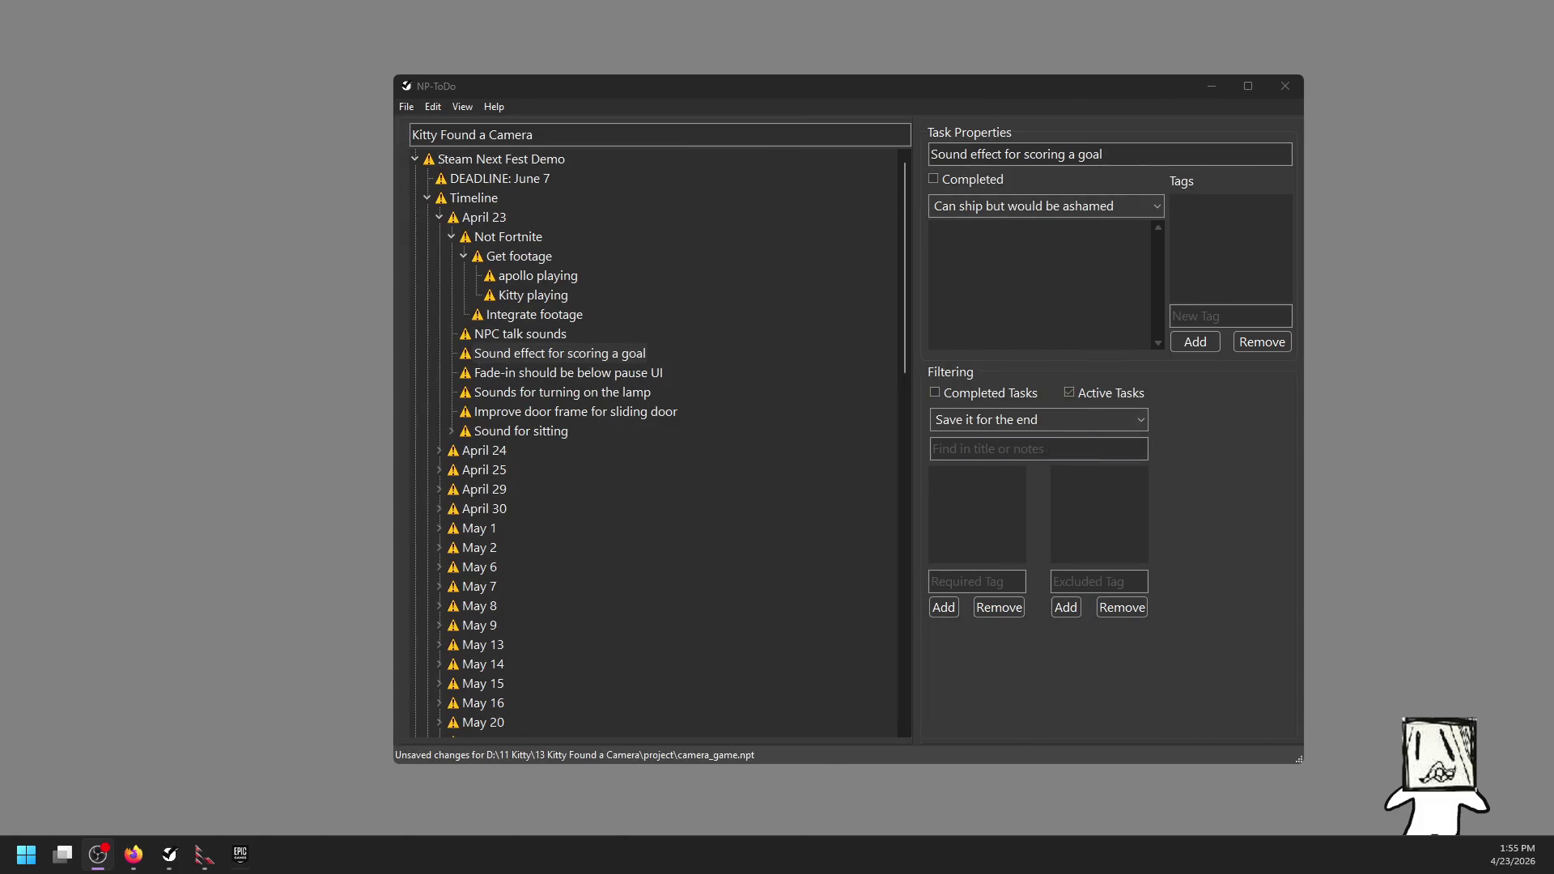
{"action": "key", "text": "super"}
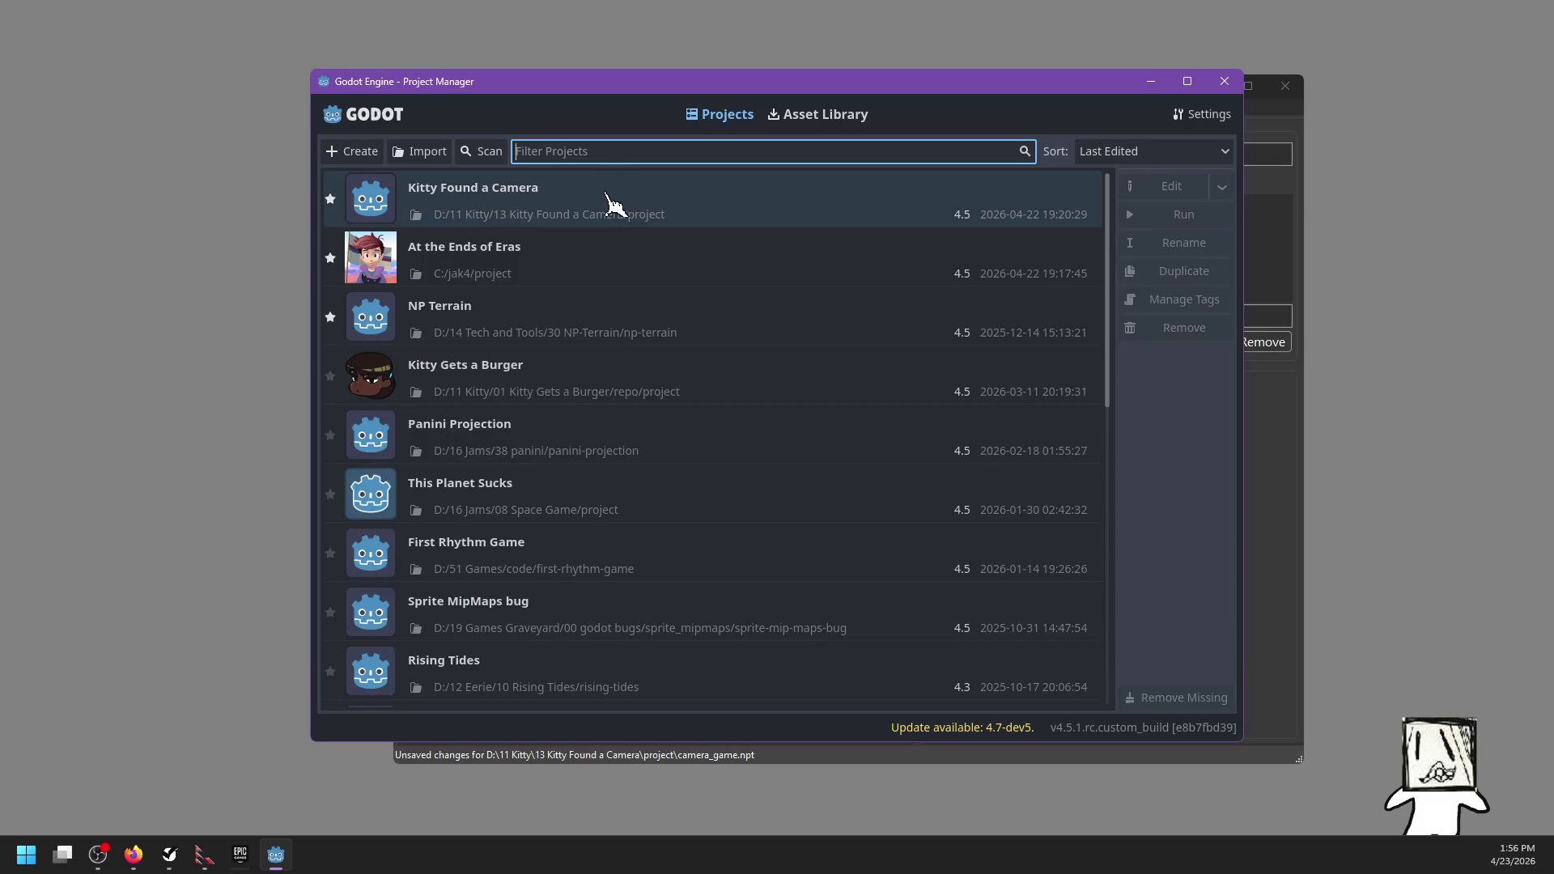
Step: Open Kitty Found a Camera from the Godot Project Manager and let the file scan reach 100%
{"action": "double_click", "coordinate": [611, 207]}
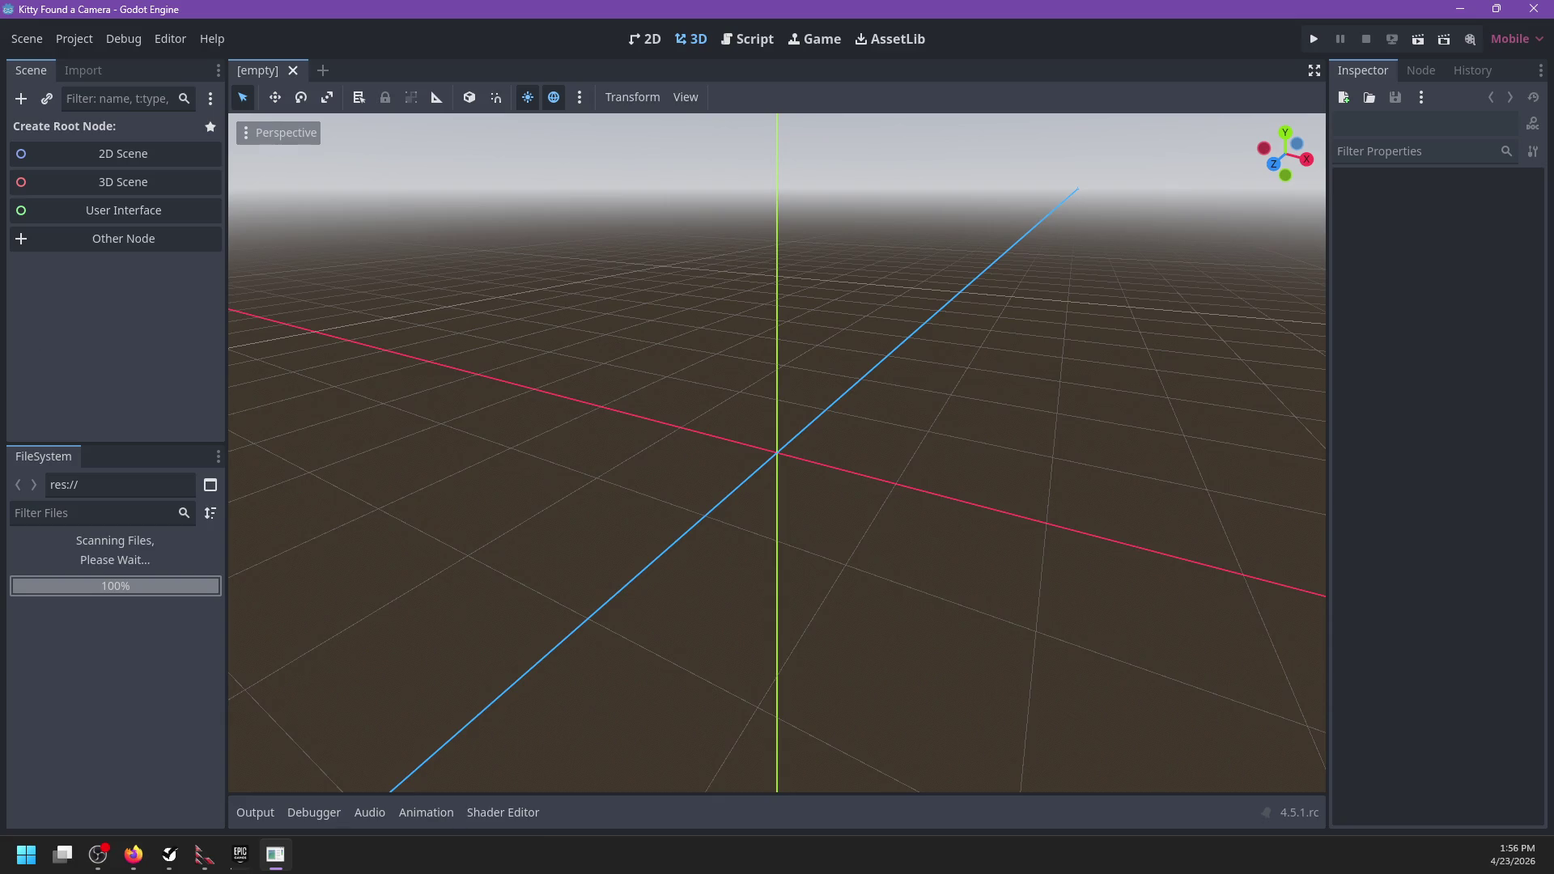
Step: Move the blank launcher window aside, select 'Fade-in should be below pause UI' in NP-ToDo, and return to Godot
{"action": "left_click", "coordinate": [240, 854]}
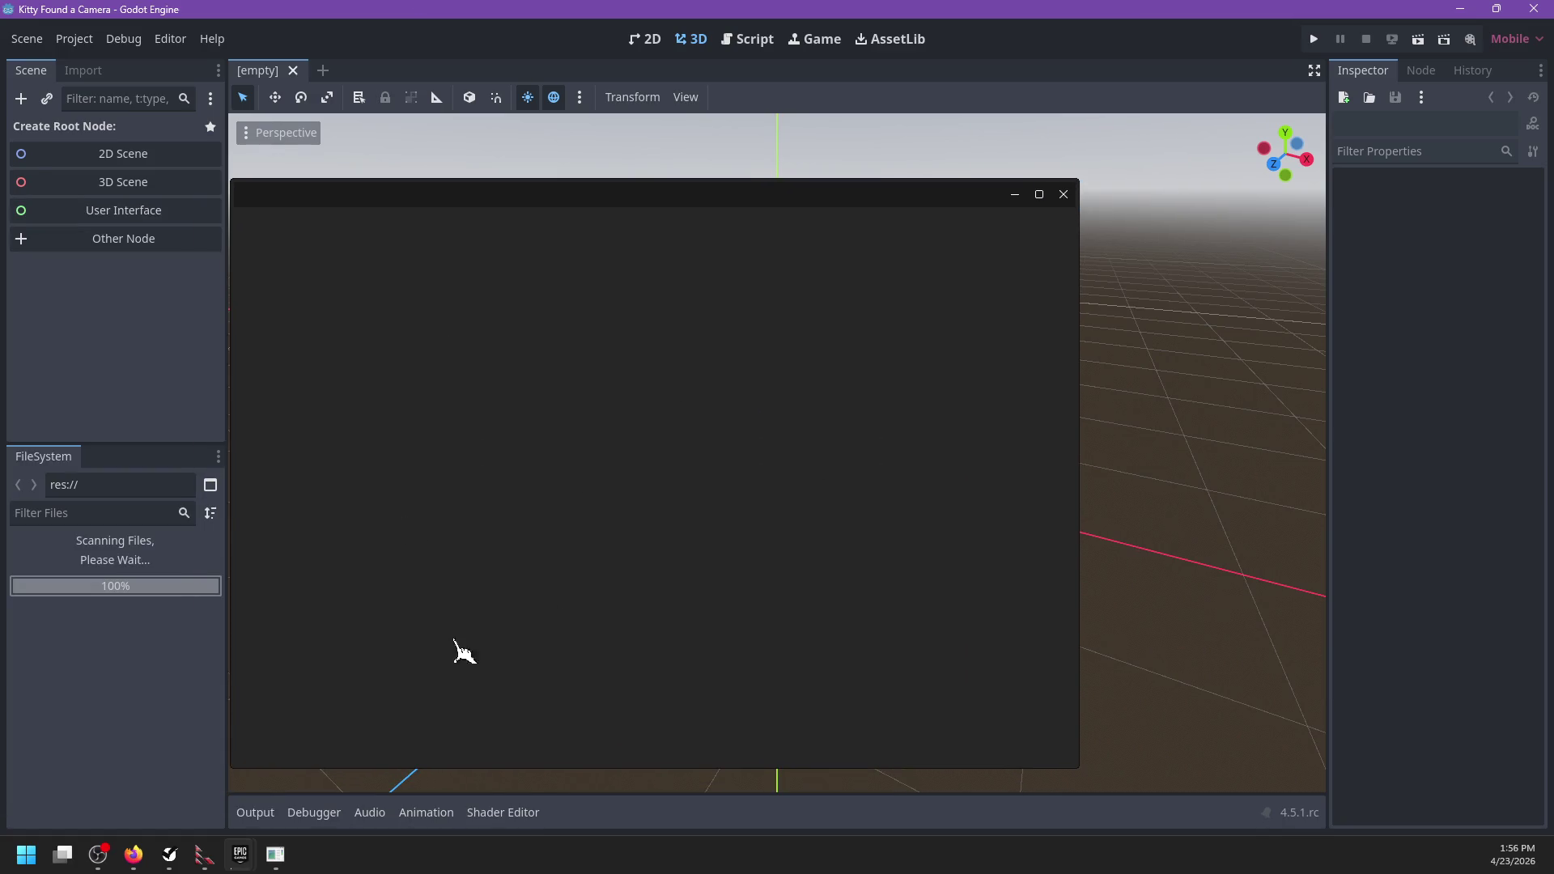
{"action": "mouse_move", "coordinate": [665, 231]}
{"action": "left_mouse_down"}
{"action": "mouse_move", "coordinate": [433, 208]}
{"action": "mouse_move", "coordinate": [388, 229]}
{"action": "left_mouse_up"}
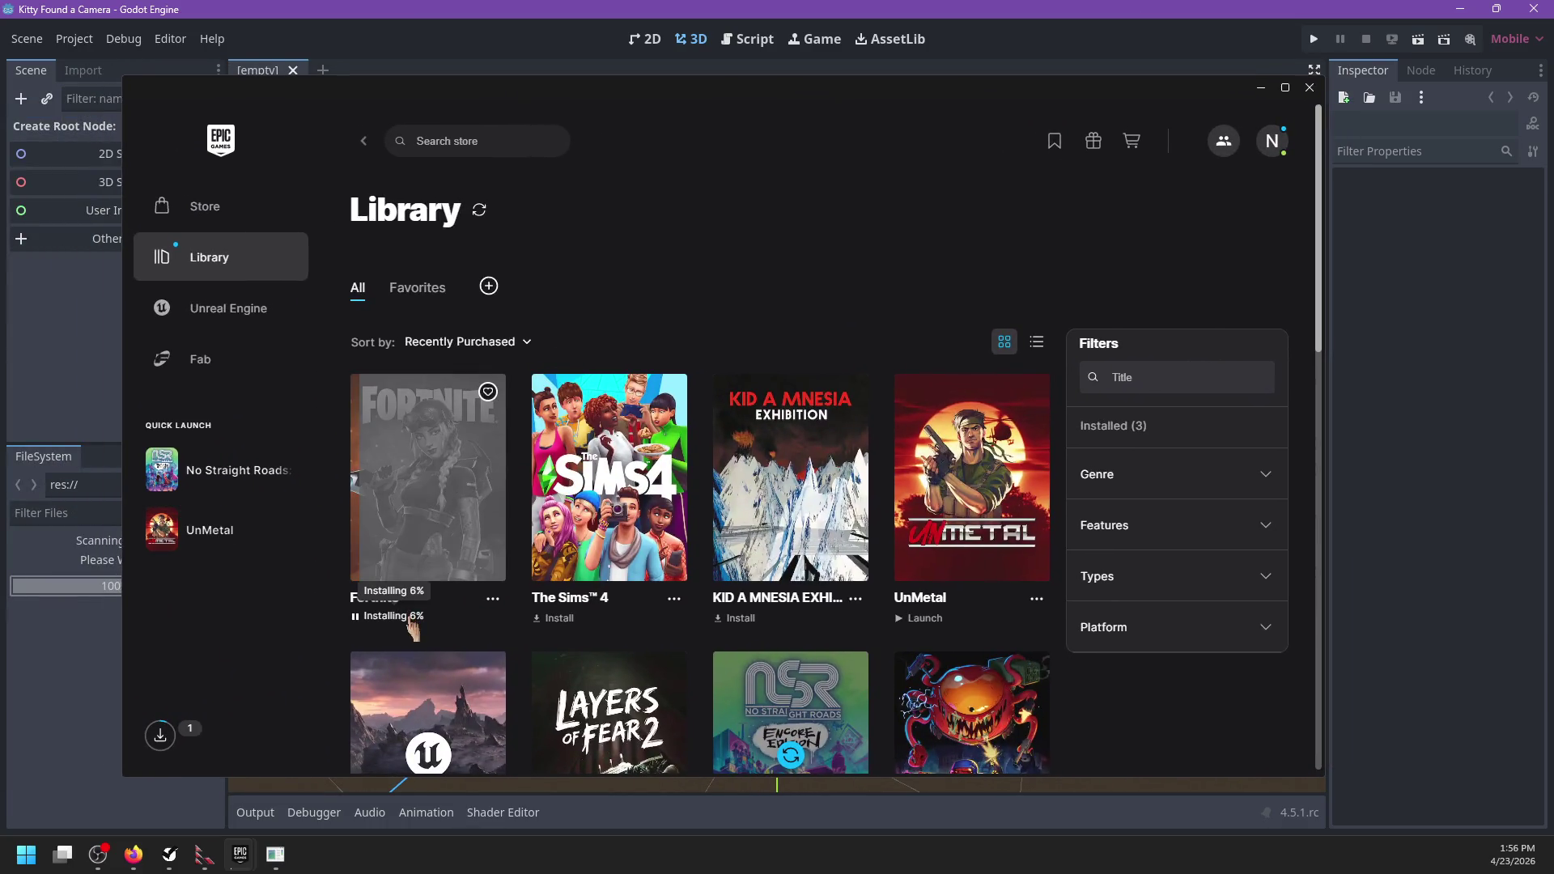
{"action": "mouse_move", "coordinate": [631, 117]}
{"action": "left_mouse_down"}
{"action": "mouse_move", "coordinate": [305, 114]}
{"action": "mouse_move", "coordinate": [518, 66]}
{"action": "mouse_move", "coordinate": [492, 105]}
{"action": "left_mouse_up"}
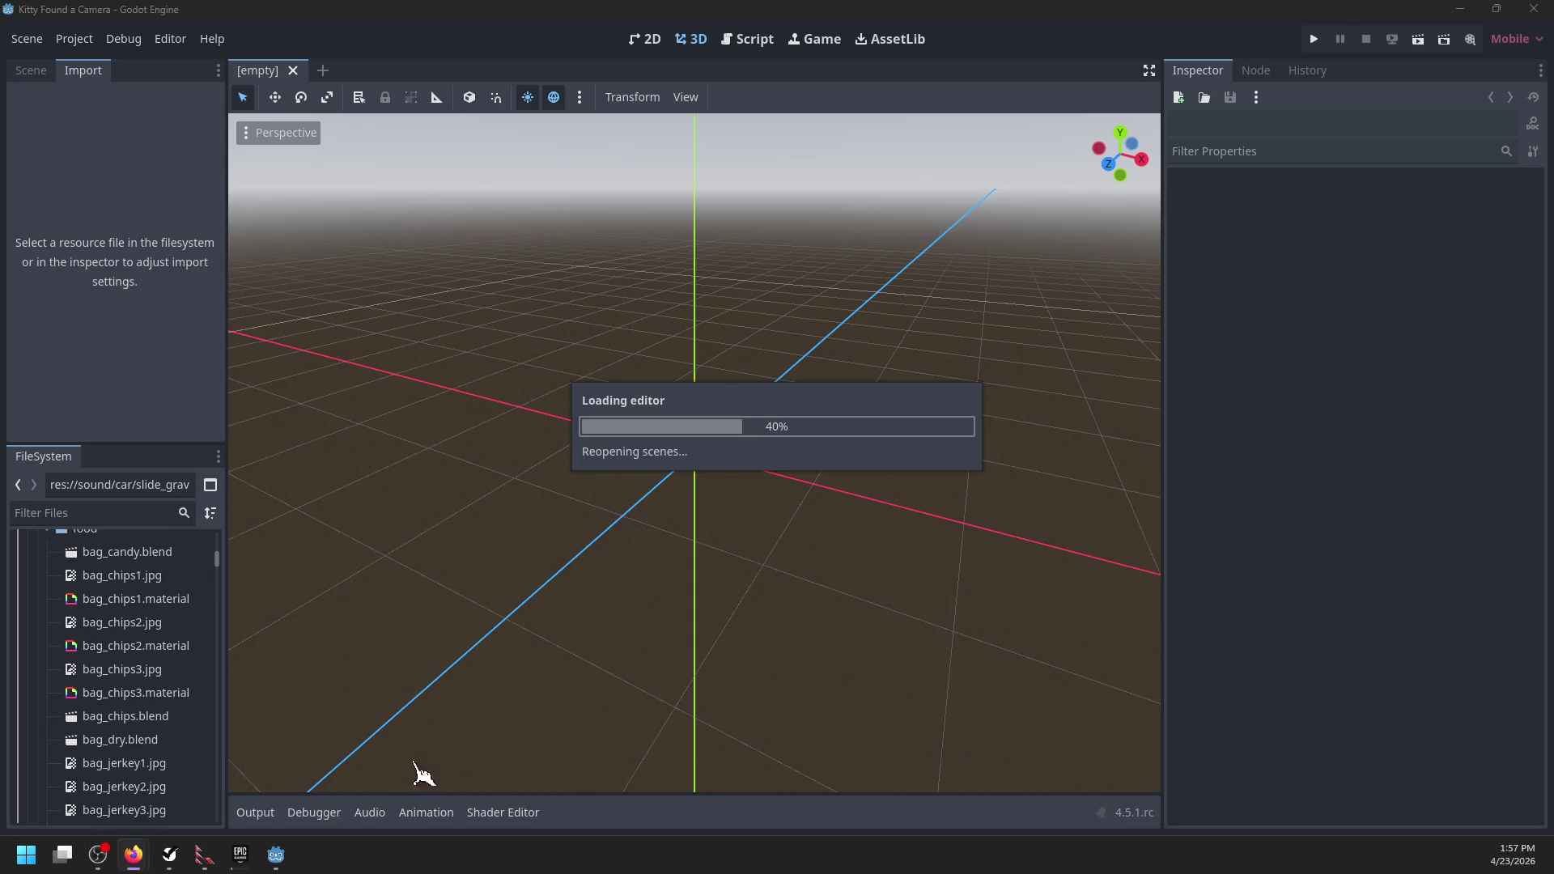
{"action": "left_click", "coordinate": [168, 858]}
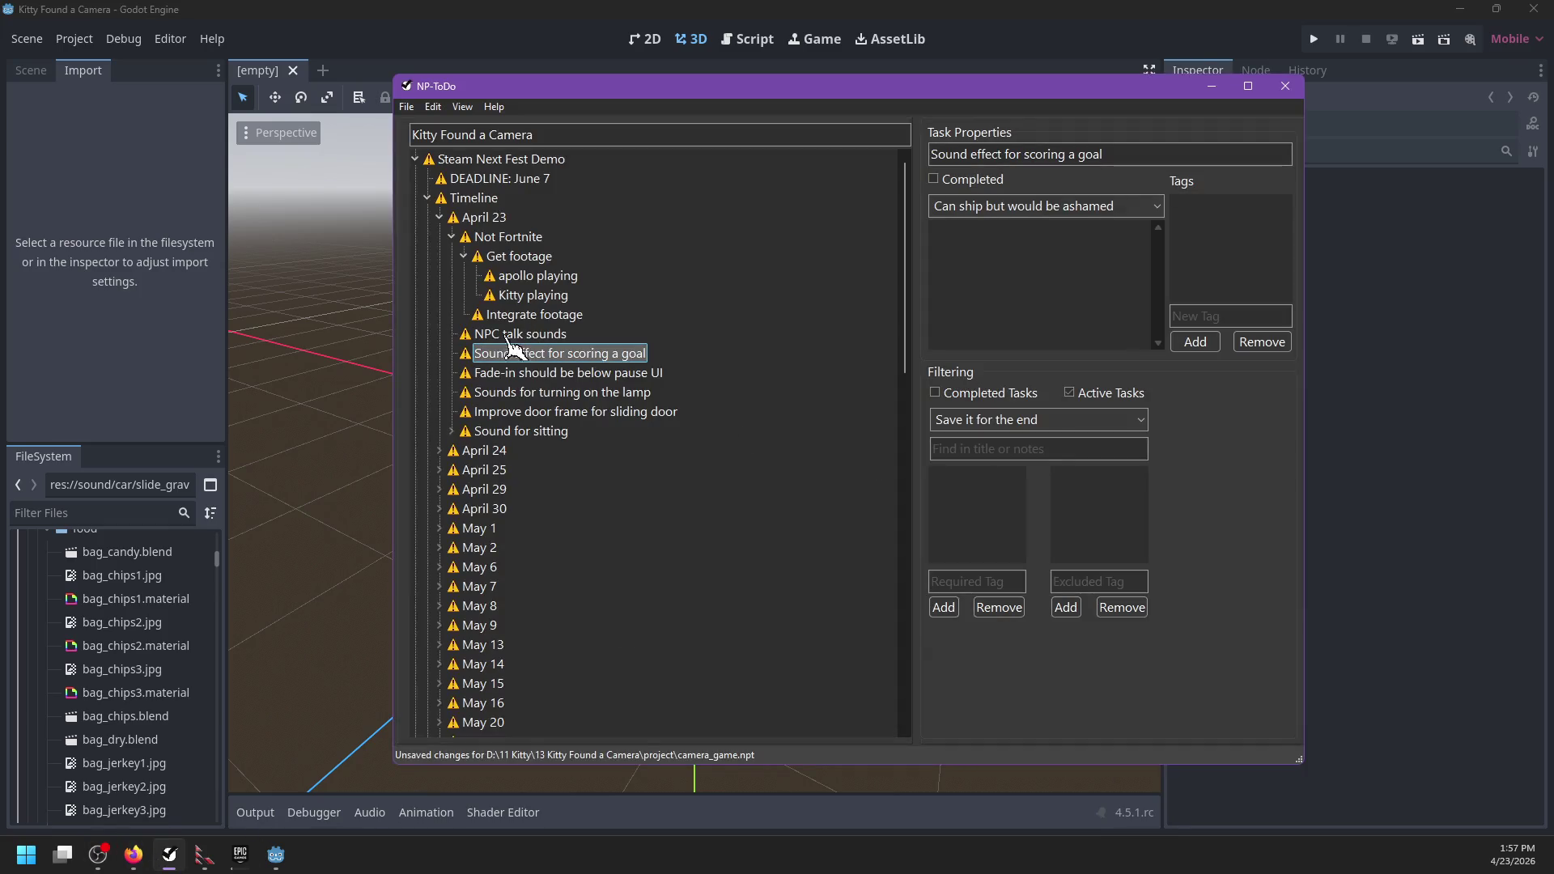
{"action": "left_click", "coordinate": [534, 374]}
{"action": "left_click", "coordinate": [113, 393]}
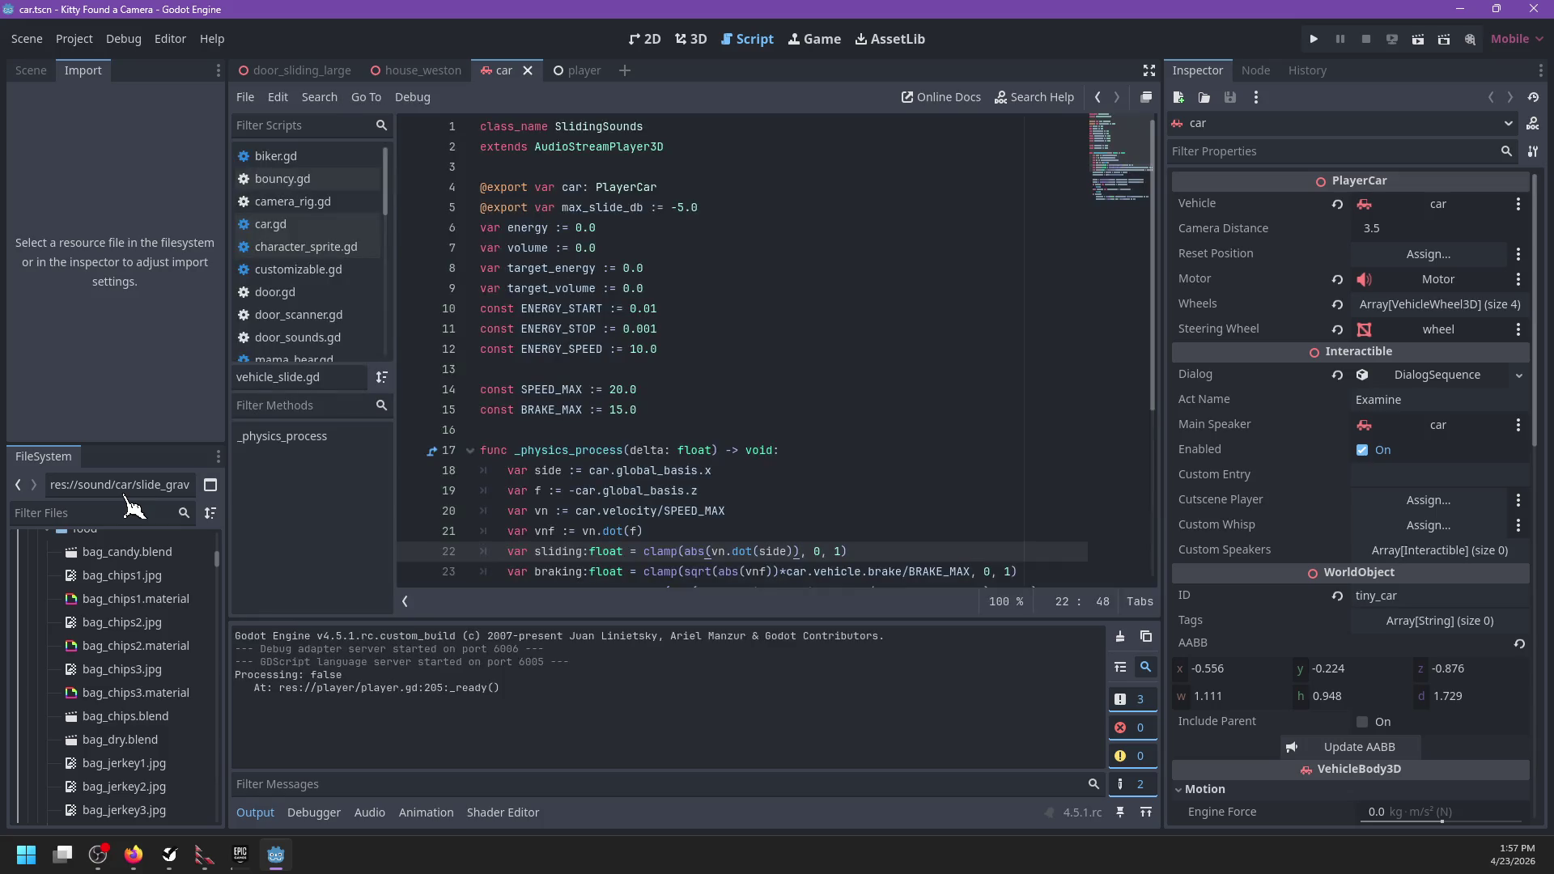
Step: Filter the FileSystem dock by 'ui.' and open ui.tscn
{"action": "left_click", "coordinate": [118, 510]}
{"action": "type", "text": "youtube"}
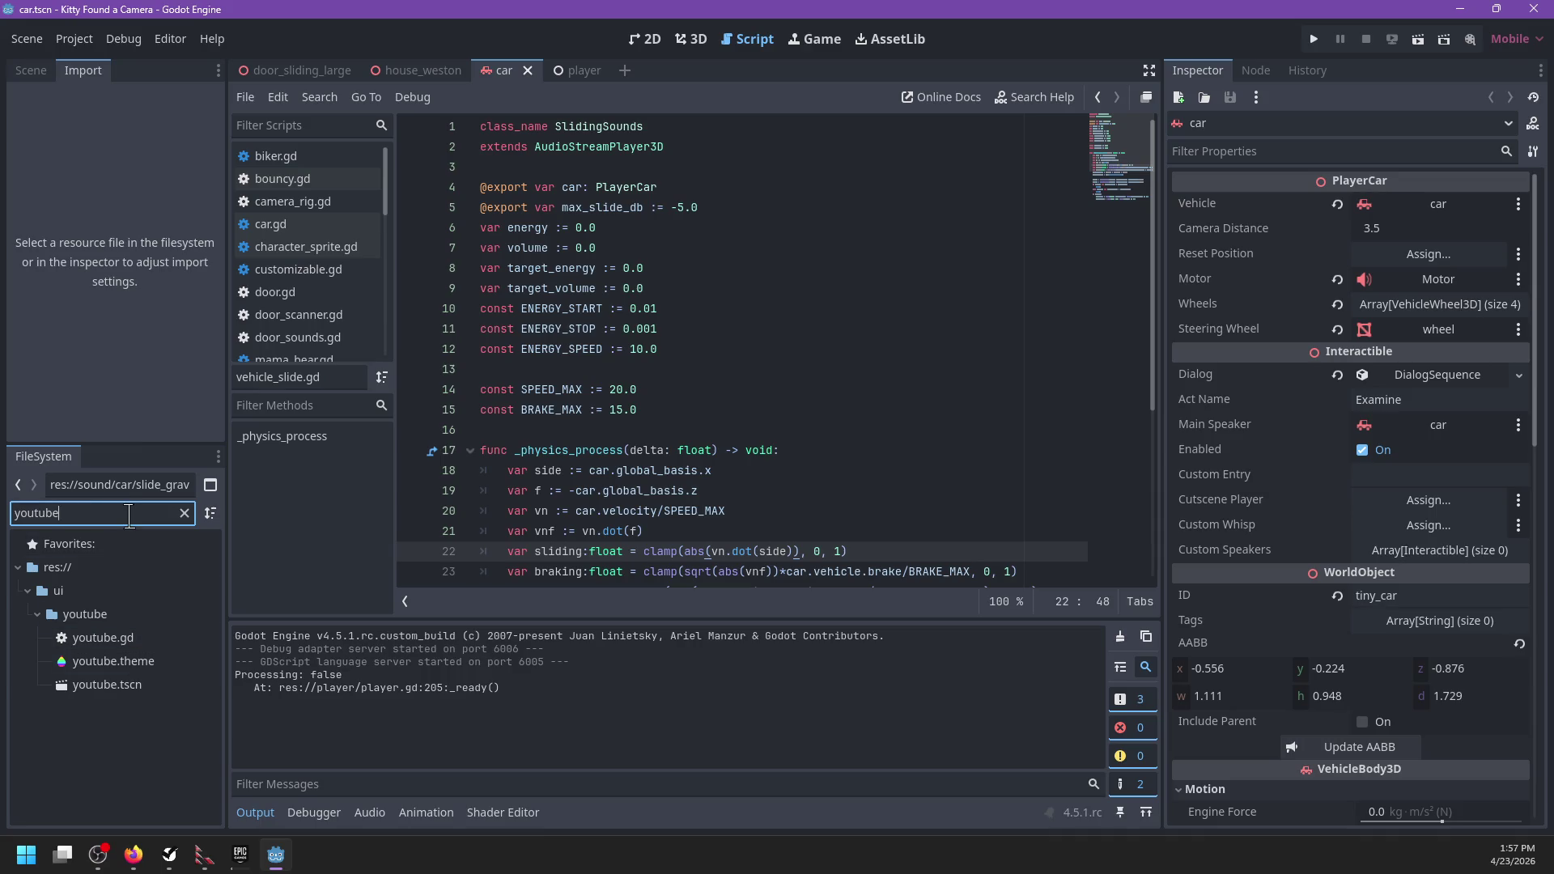
{"action": "key", "text": "ctrl+a"}
{"action": "key", "text": "BackSpace"}
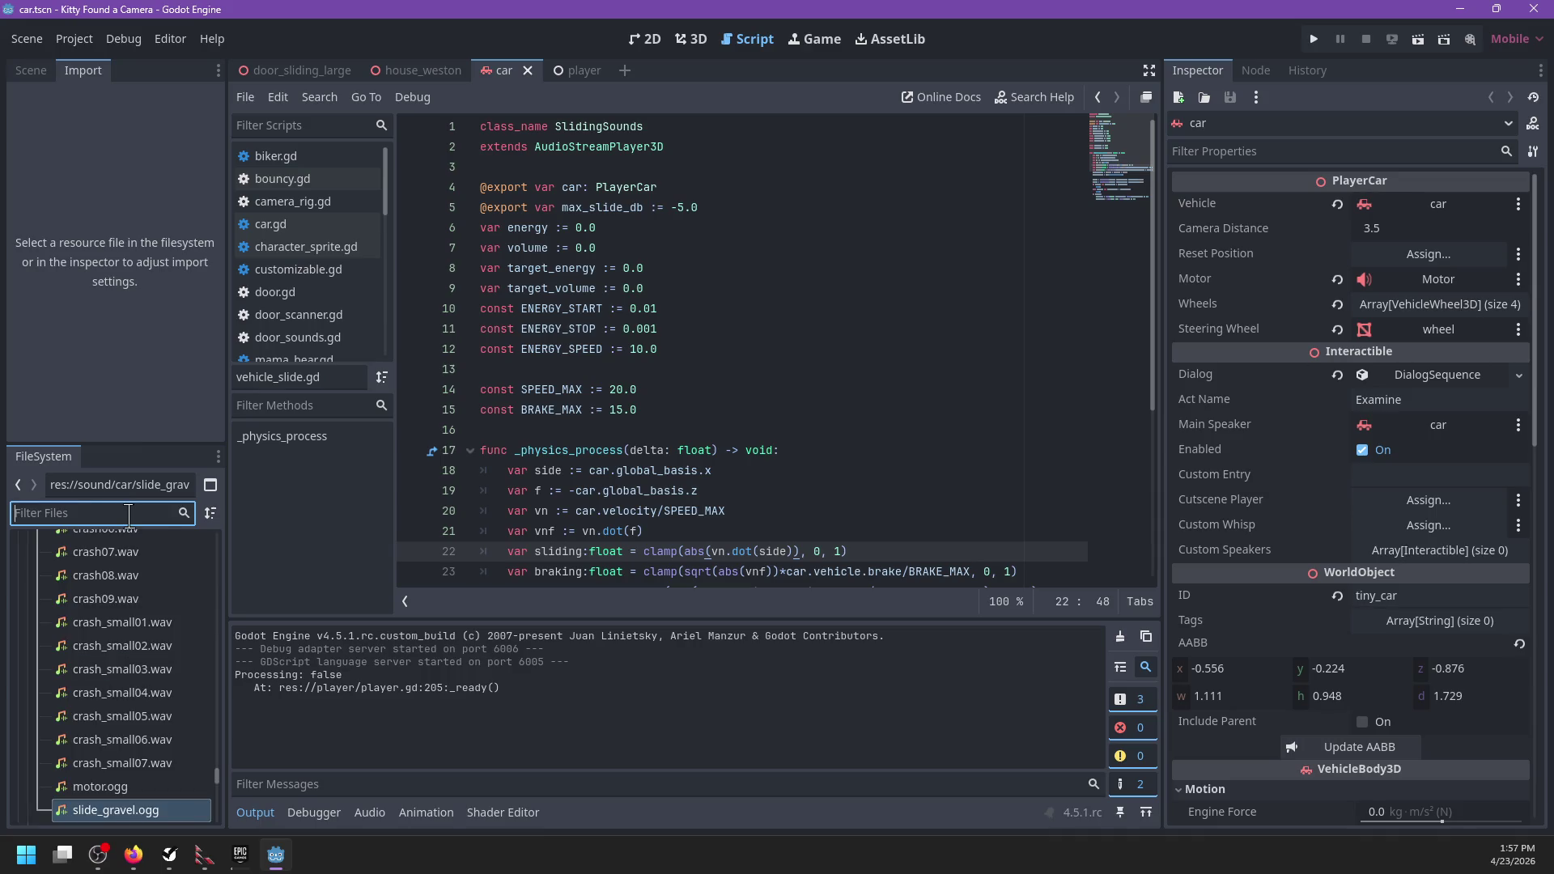
{"action": "type", "text": "ui."}
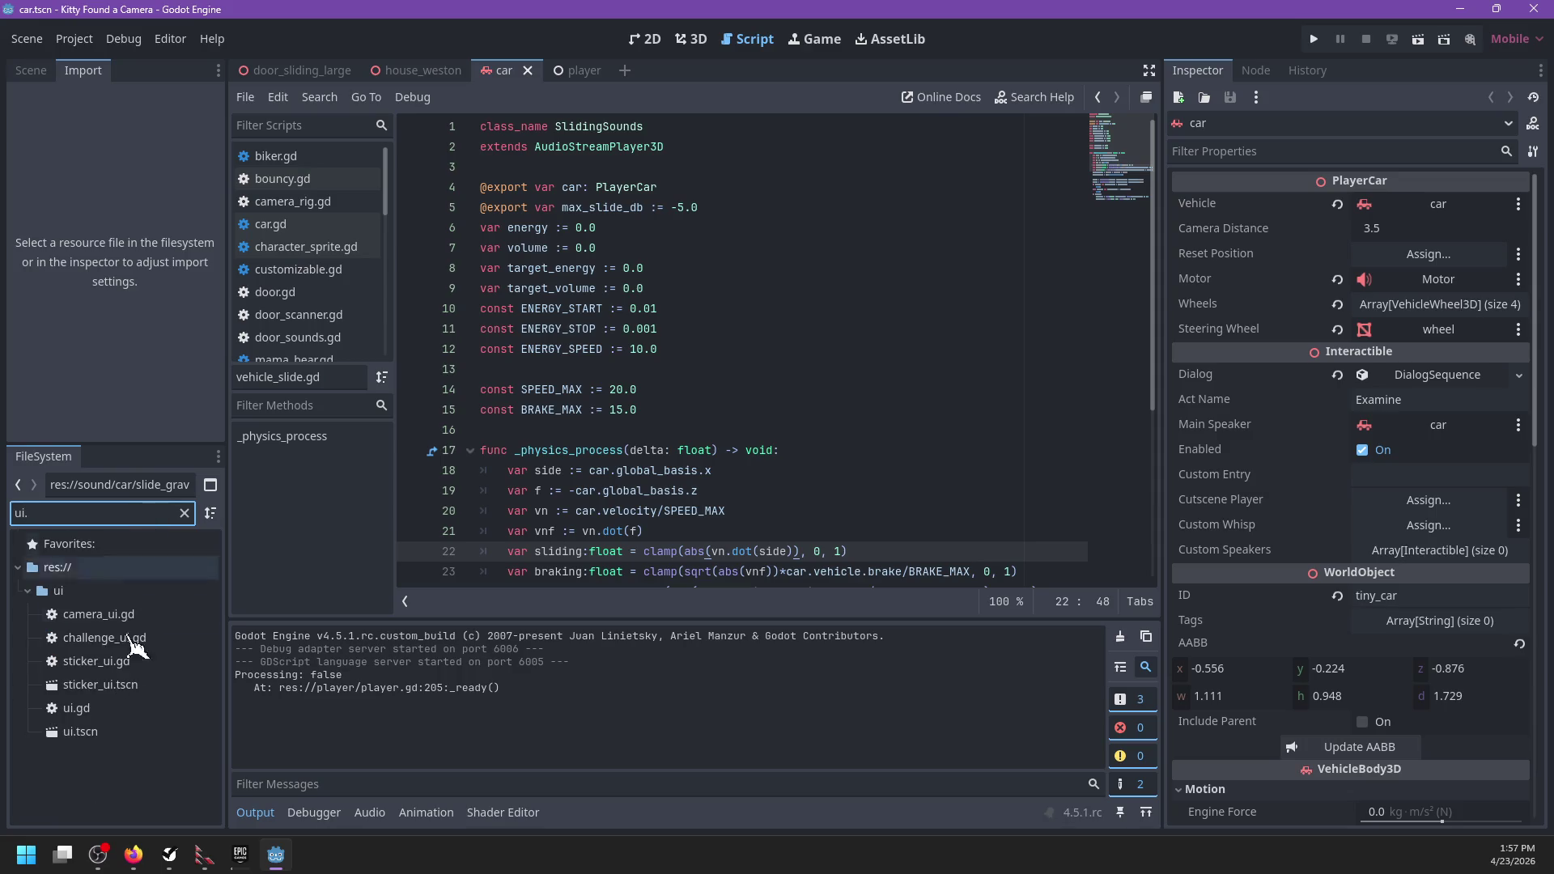
{"action": "double_click", "coordinate": [121, 731]}
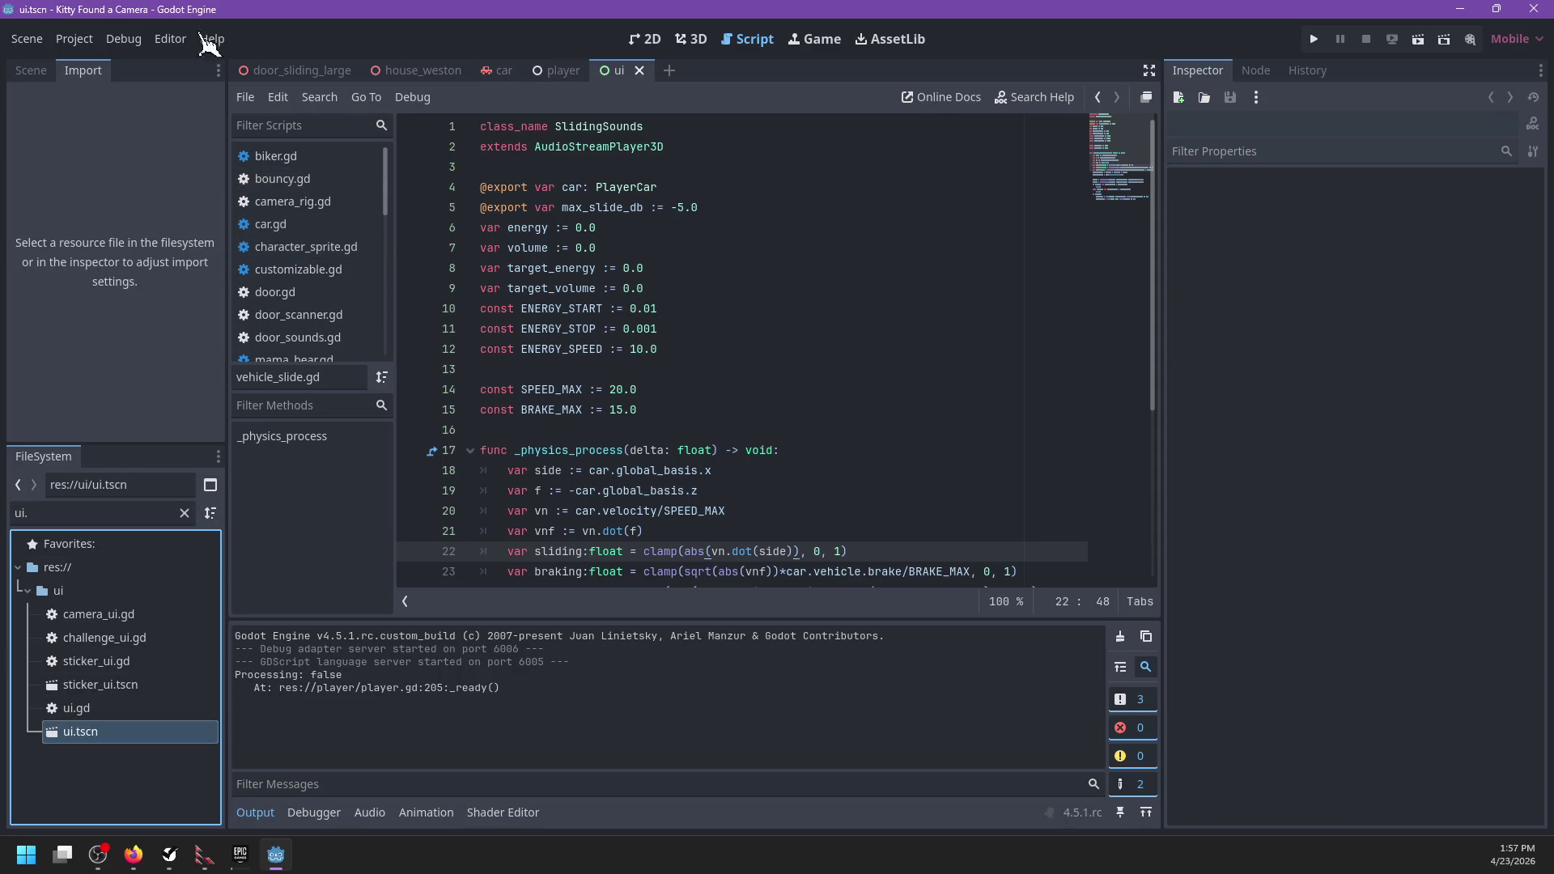
Step: In the Scene dock with the 3D view, expand AspectRatioContainer2 to reveal the pause menu nodes
{"action": "left_click", "coordinate": [31, 70]}
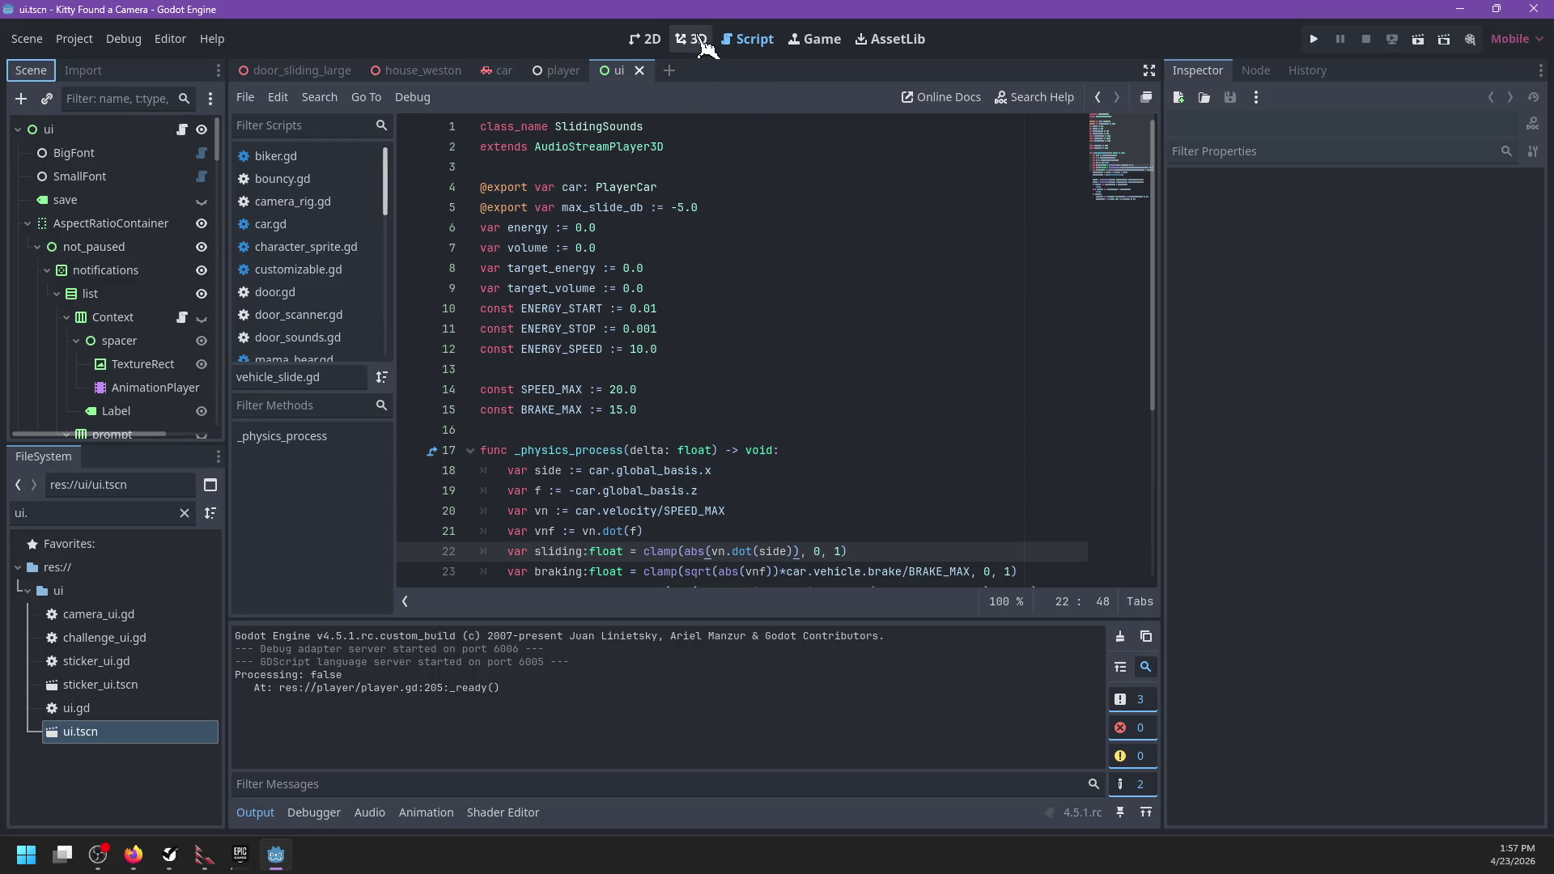
{"action": "left_click", "coordinate": [691, 39]}
{"action": "left_click", "coordinate": [26, 223]}
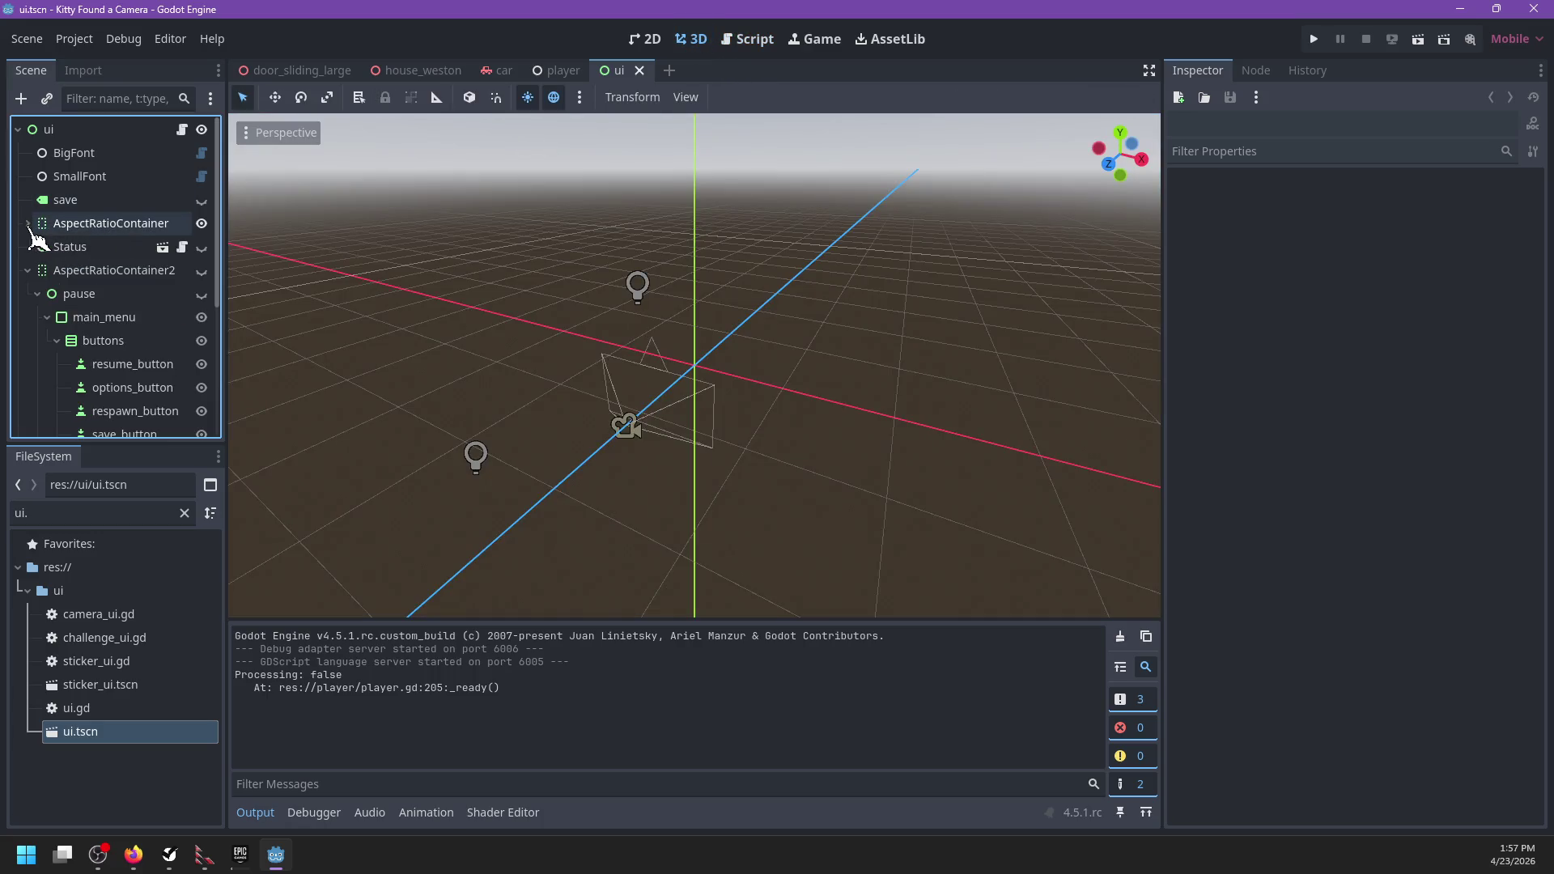
{"action": "left_click", "coordinate": [27, 271]}
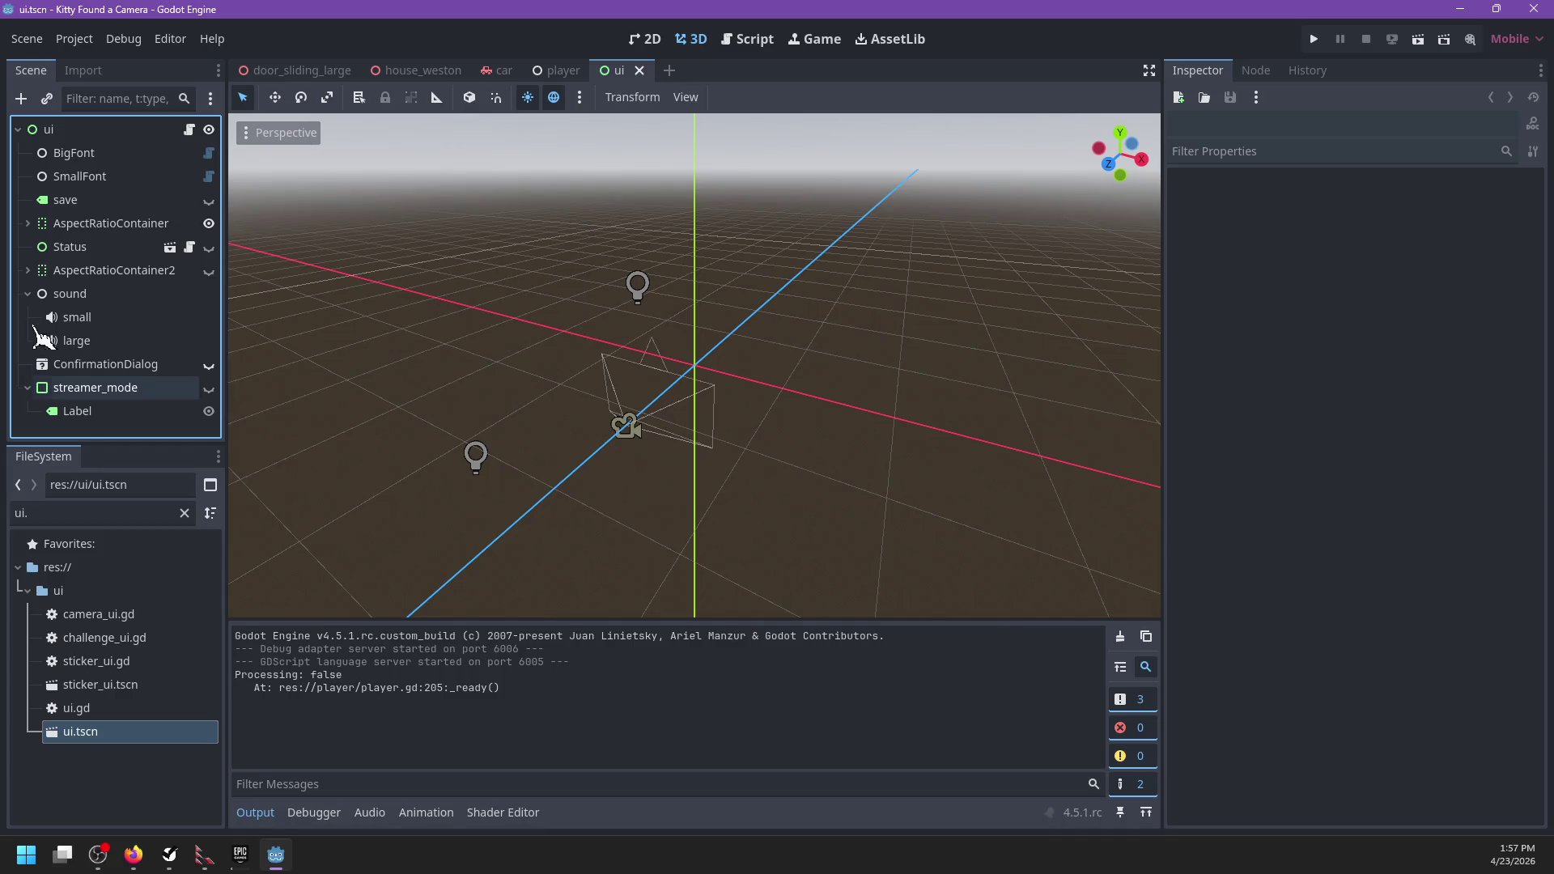
{"action": "left_click", "coordinate": [31, 270]}
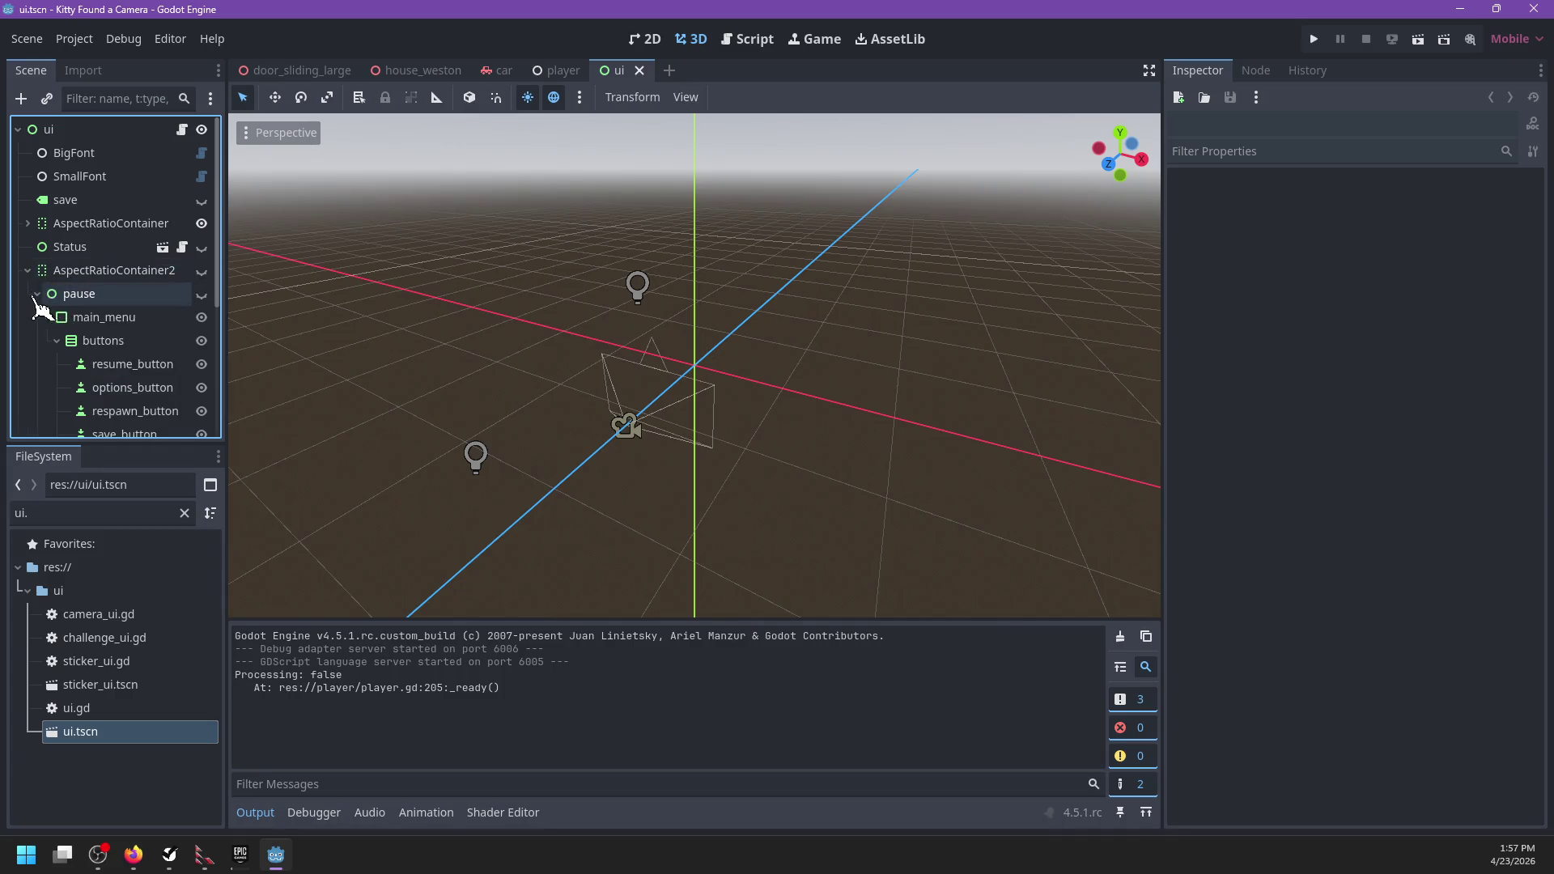
Step: Collapse the pause, sound, AspectRatioContainer2 and not_paused branches of the ui scene tree
{"action": "left_click", "coordinate": [37, 294]}
{"action": "left_click", "coordinate": [27, 271]}
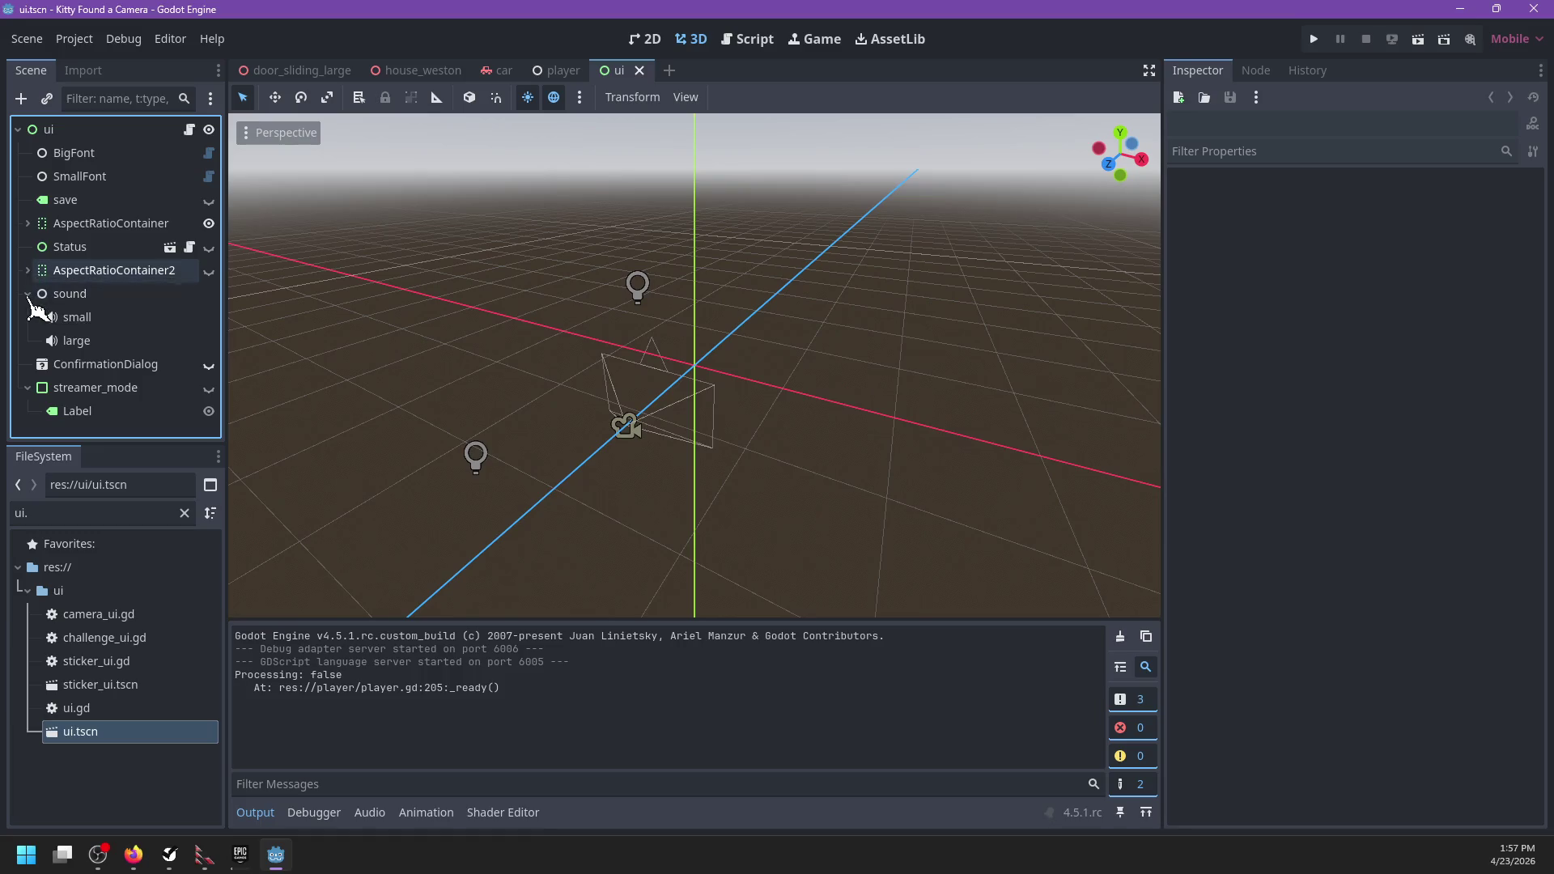
{"action": "left_click", "coordinate": [29, 294]}
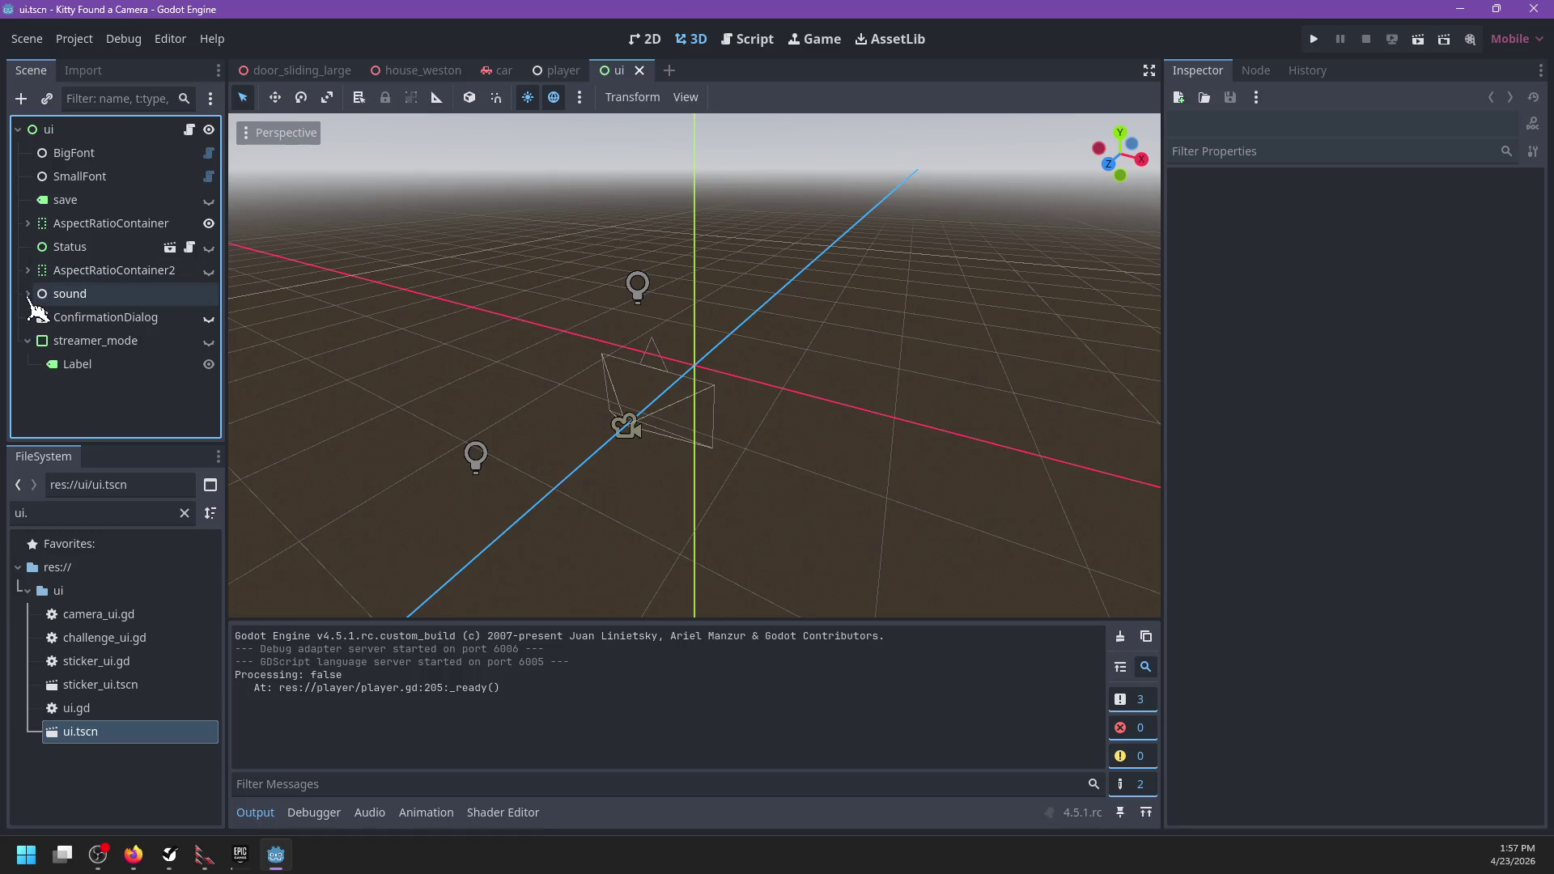
{"action": "left_click", "coordinate": [27, 224]}
{"action": "left_click", "coordinate": [39, 248]}
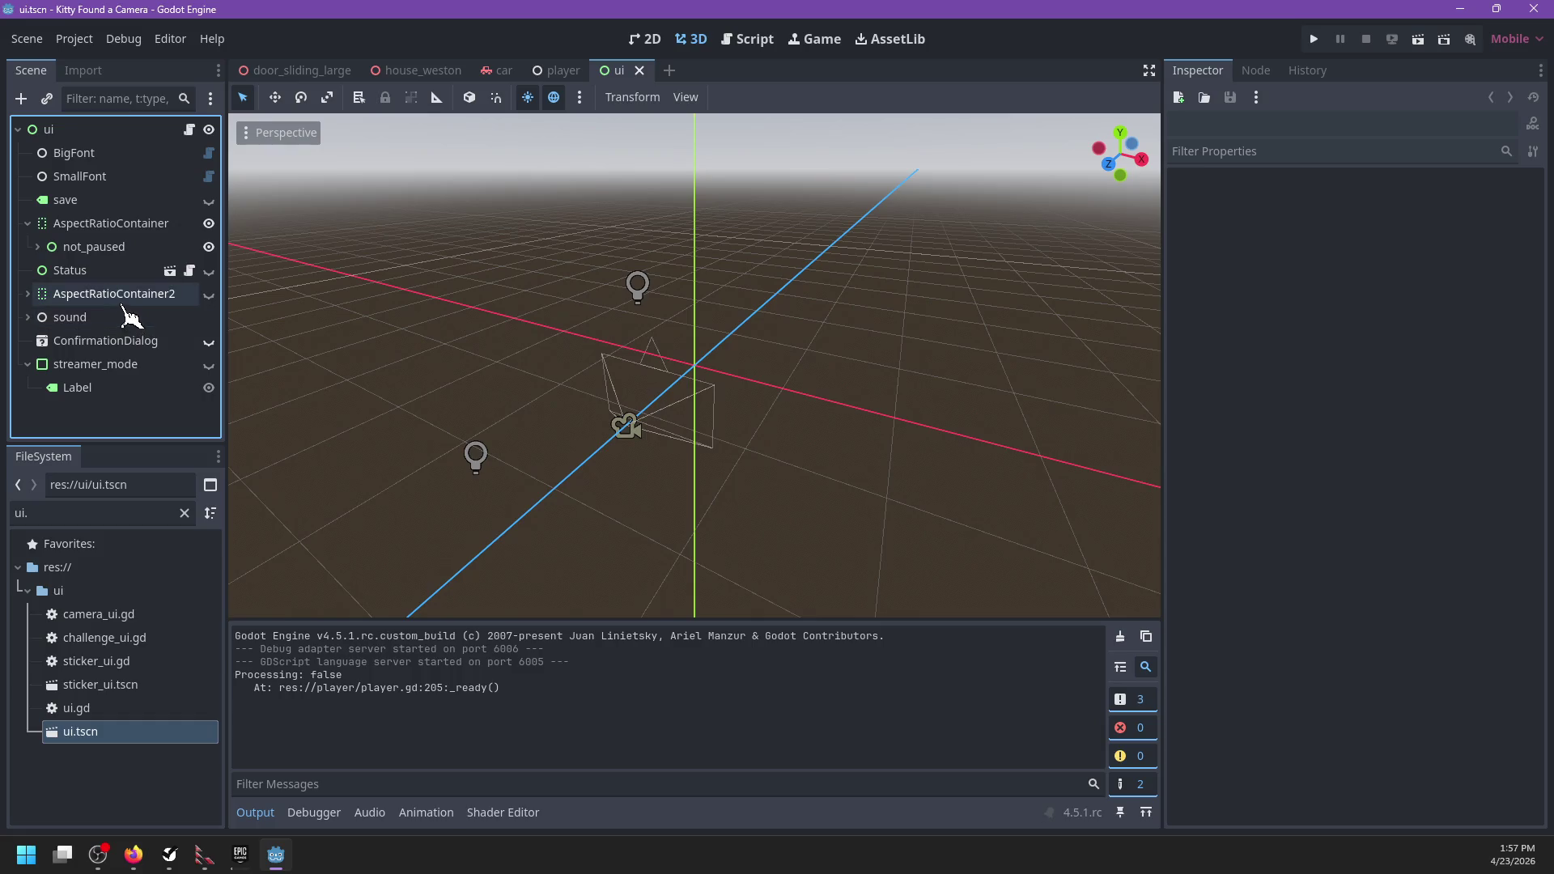
Step: Change the FileSystem filter to 'world' and open world.tscn
{"action": "left_click", "coordinate": [141, 510]}
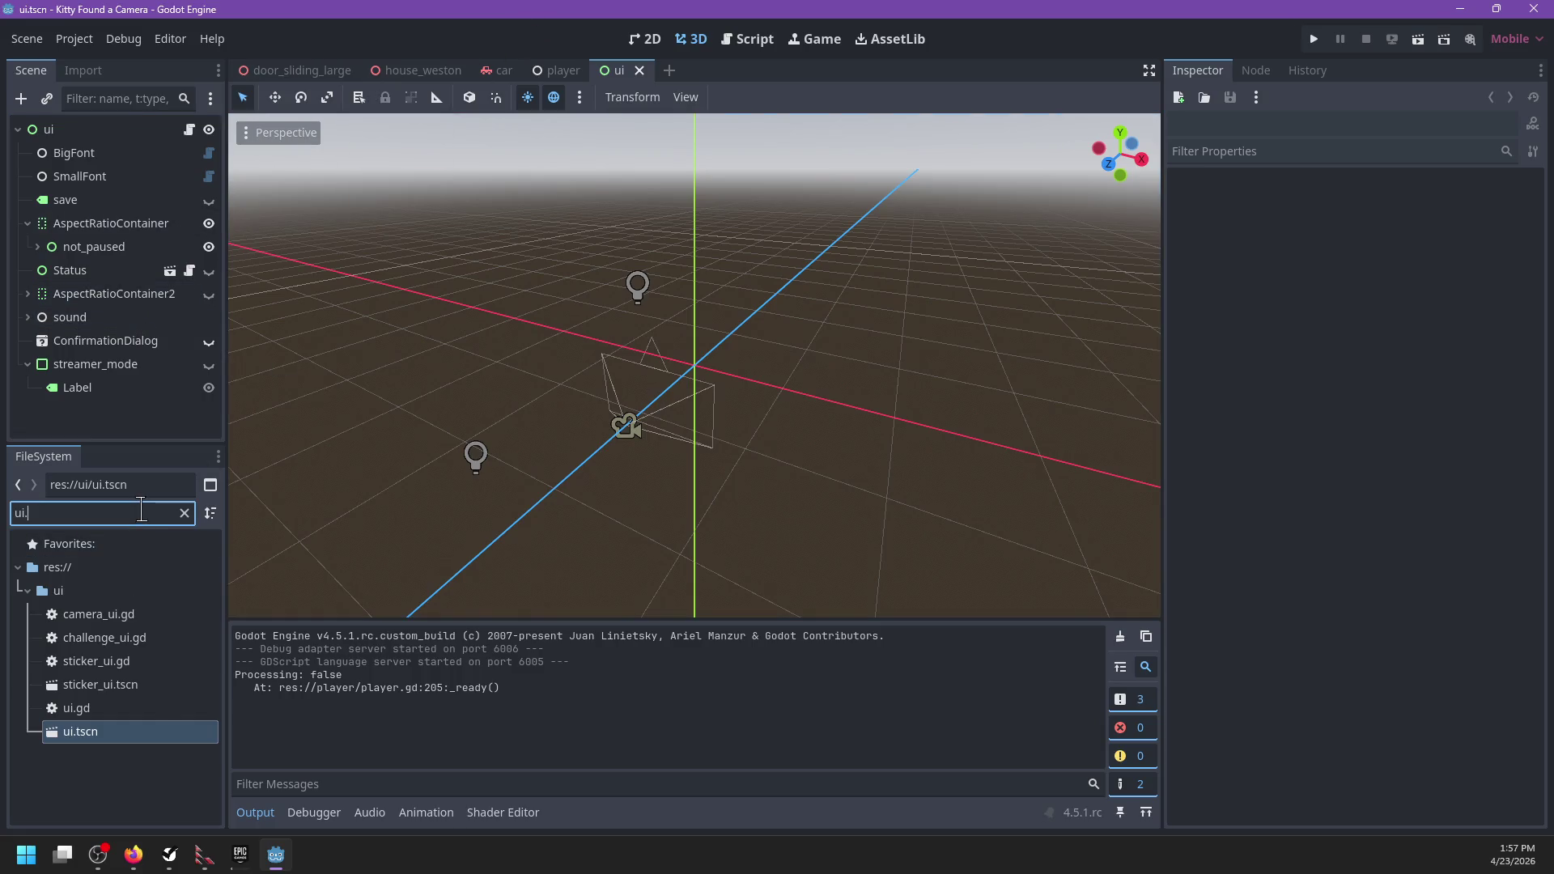
{"action": "key", "text": "BackSpace"}
{"action": "key", "text": "BackSpace"}
{"action": "key", "text": "BackSpace"}
{"action": "type", "text": "world"}
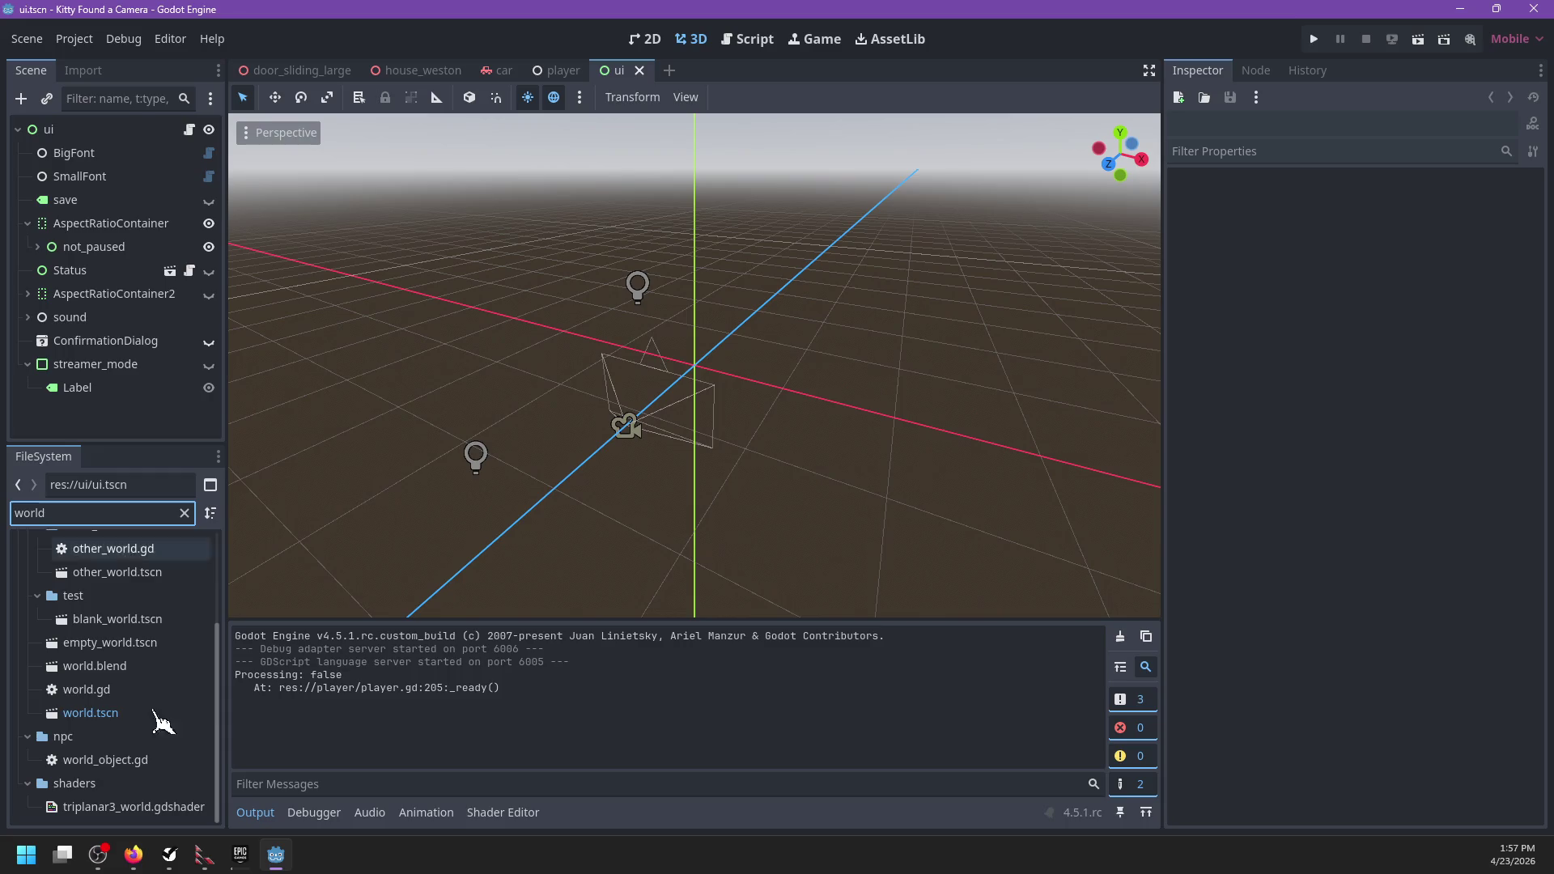
{"action": "left_click", "coordinate": [145, 719]}
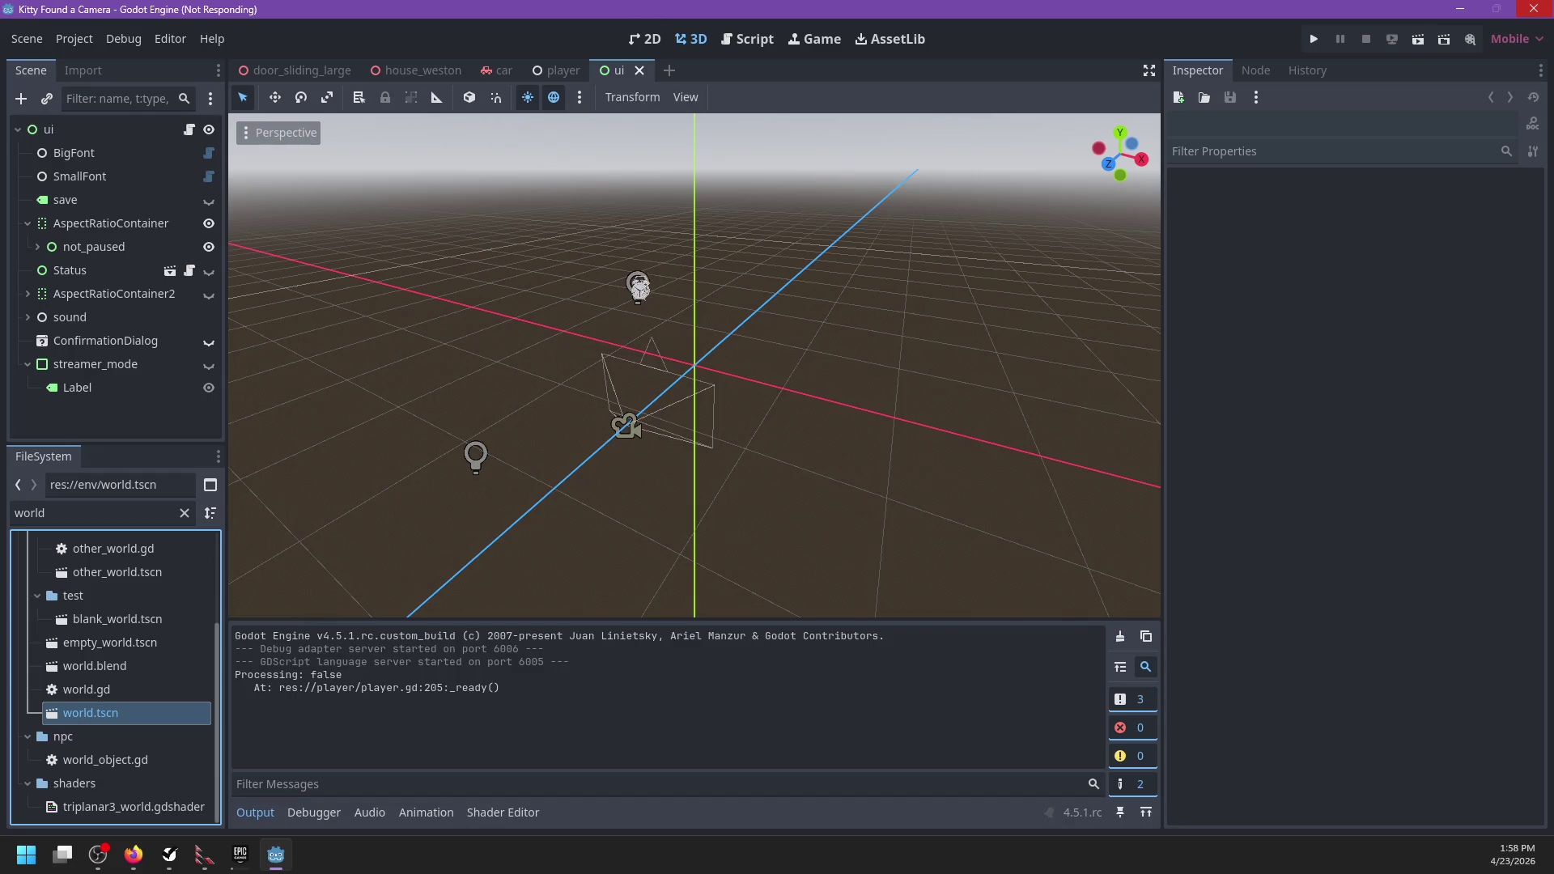
{"action": "scroll", "coordinate": [804, 392], "scroll_direction": "down", "scroll_amount": 5}
Step: Open the world scene, collapse the world and soundscape nodes, and select the fade ColorRect
{"action": "mouse_move", "coordinate": [805, 392]}
{"action": "left_mouse_down"}
{"action": "mouse_move", "coordinate": [509, 447]}
{"action": "mouse_move", "coordinate": [745, 104]}
{"action": "left_mouse_up"}
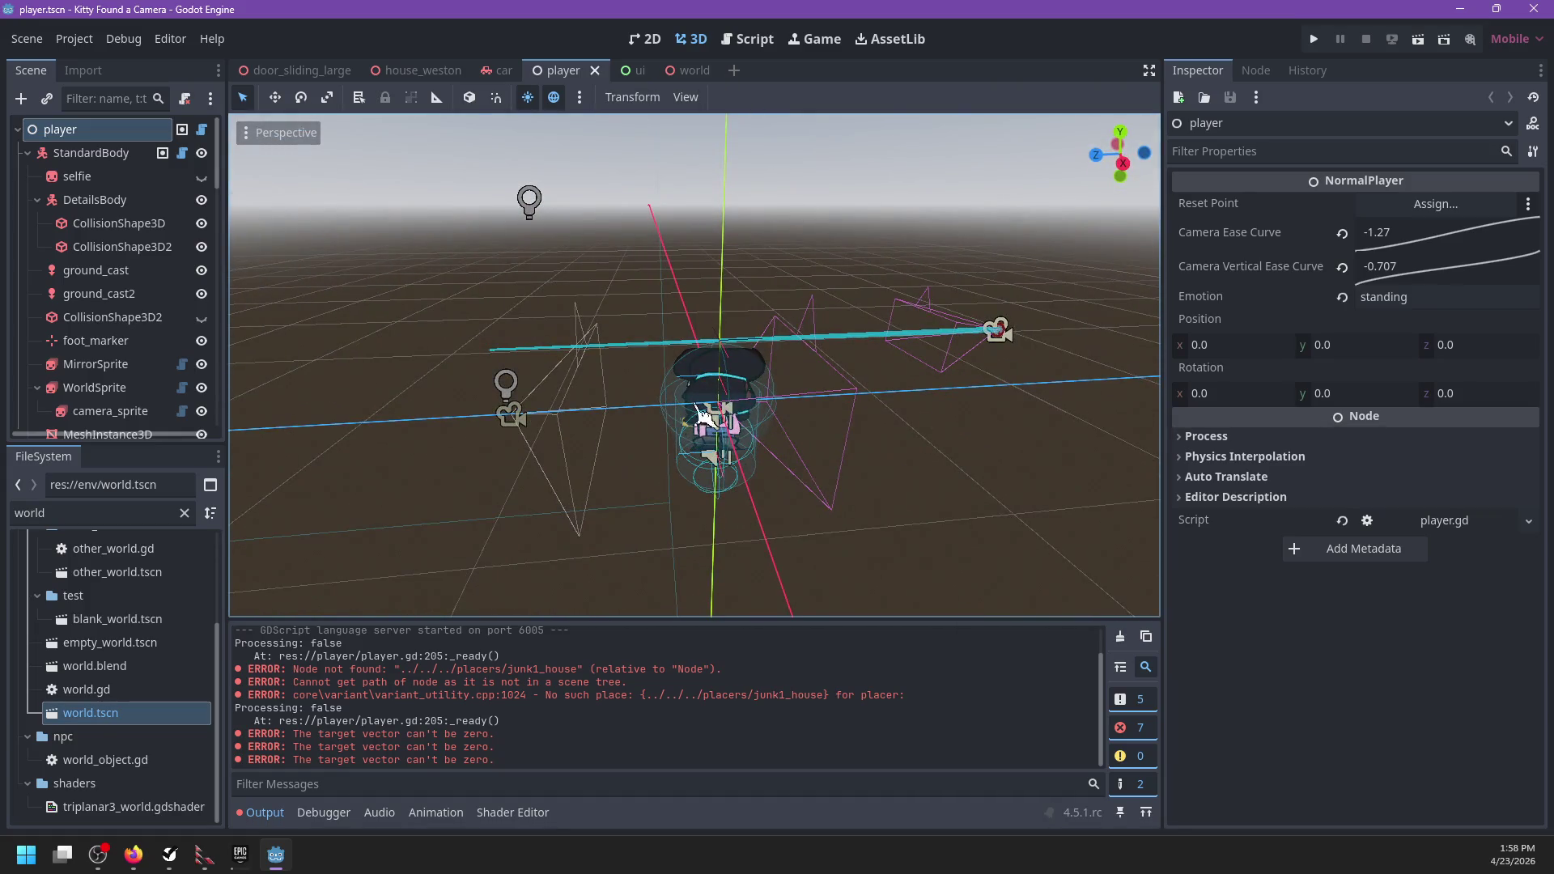
{"action": "scroll", "coordinate": [142, 306], "scroll_direction": "down", "scroll_amount": 10}
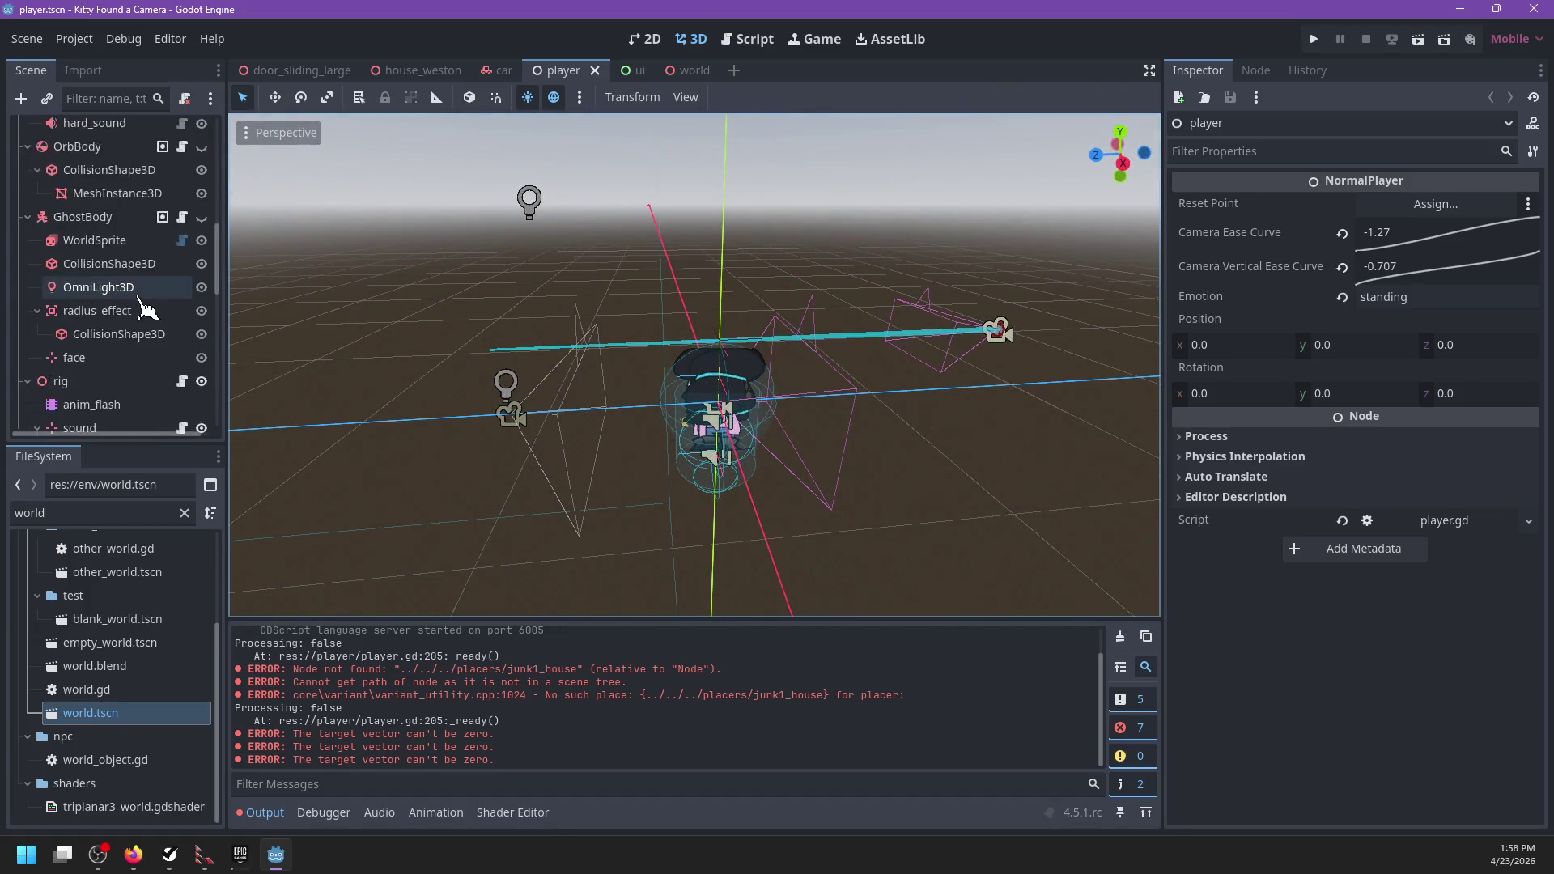
{"action": "scroll", "coordinate": [129, 356], "scroll_direction": "down", "scroll_amount": 3}
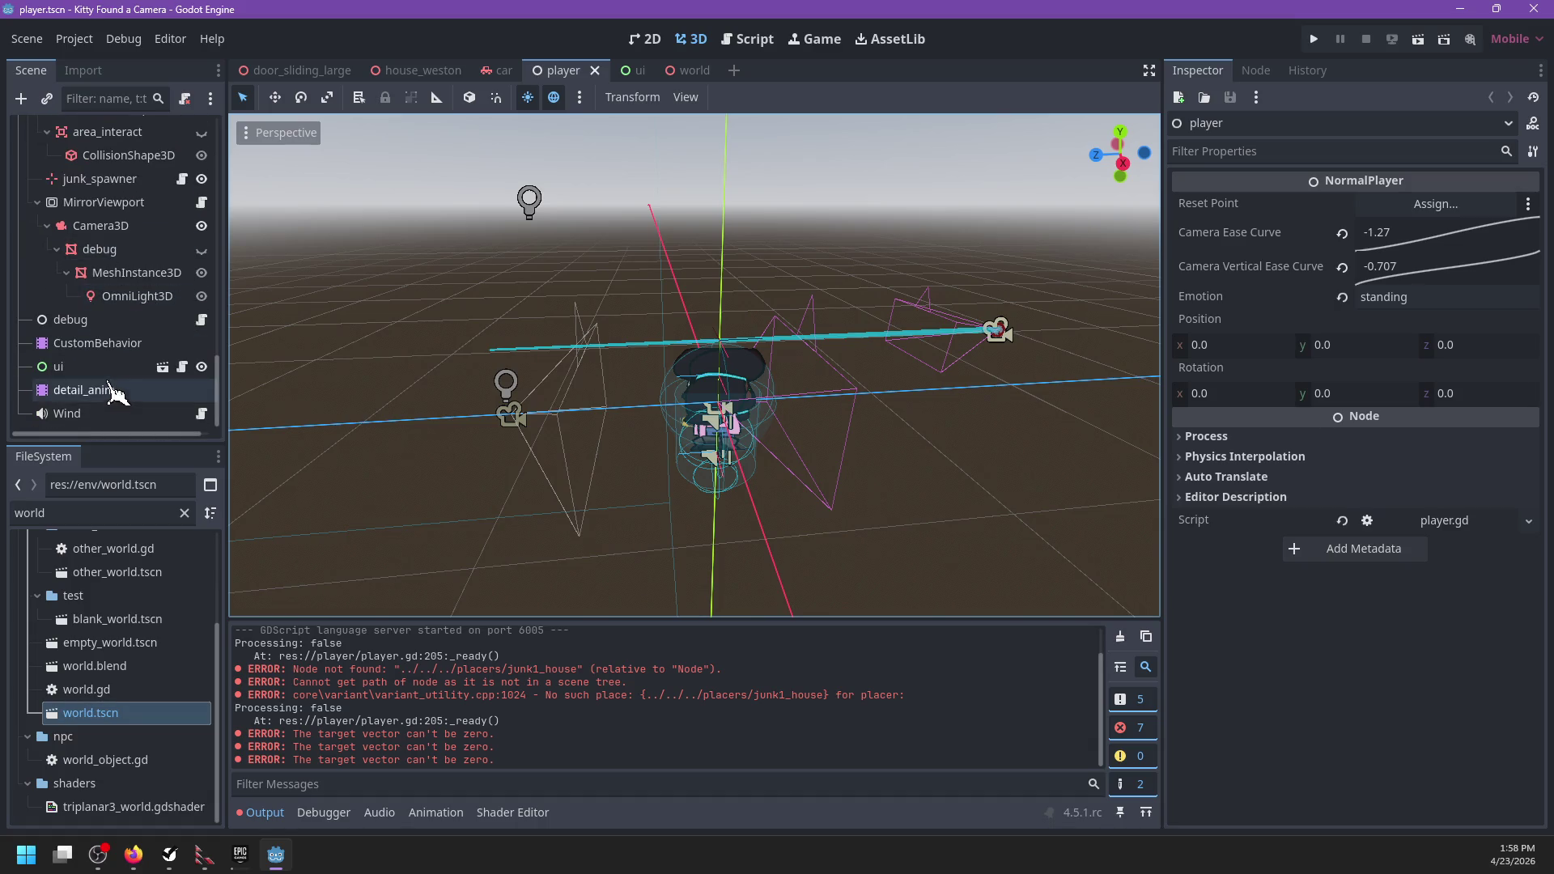
{"action": "scroll", "coordinate": [116, 394], "scroll_direction": "down", "scroll_amount": 5}
{"action": "scroll", "coordinate": [113, 389], "scroll_direction": "up", "scroll_amount": 15}
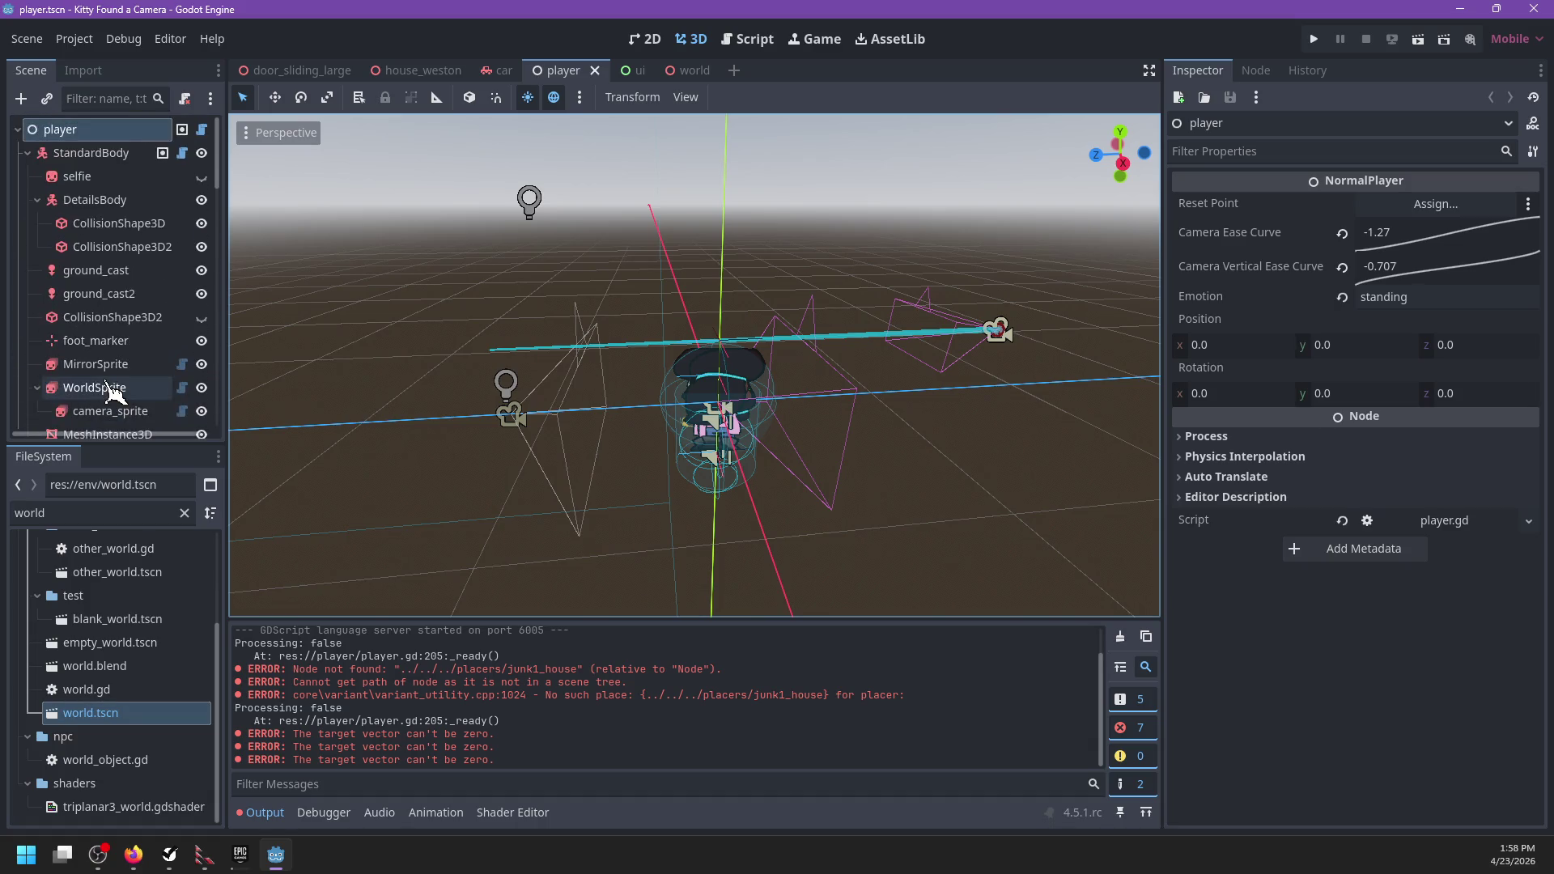
{"action": "left_click", "coordinate": [684, 73]}
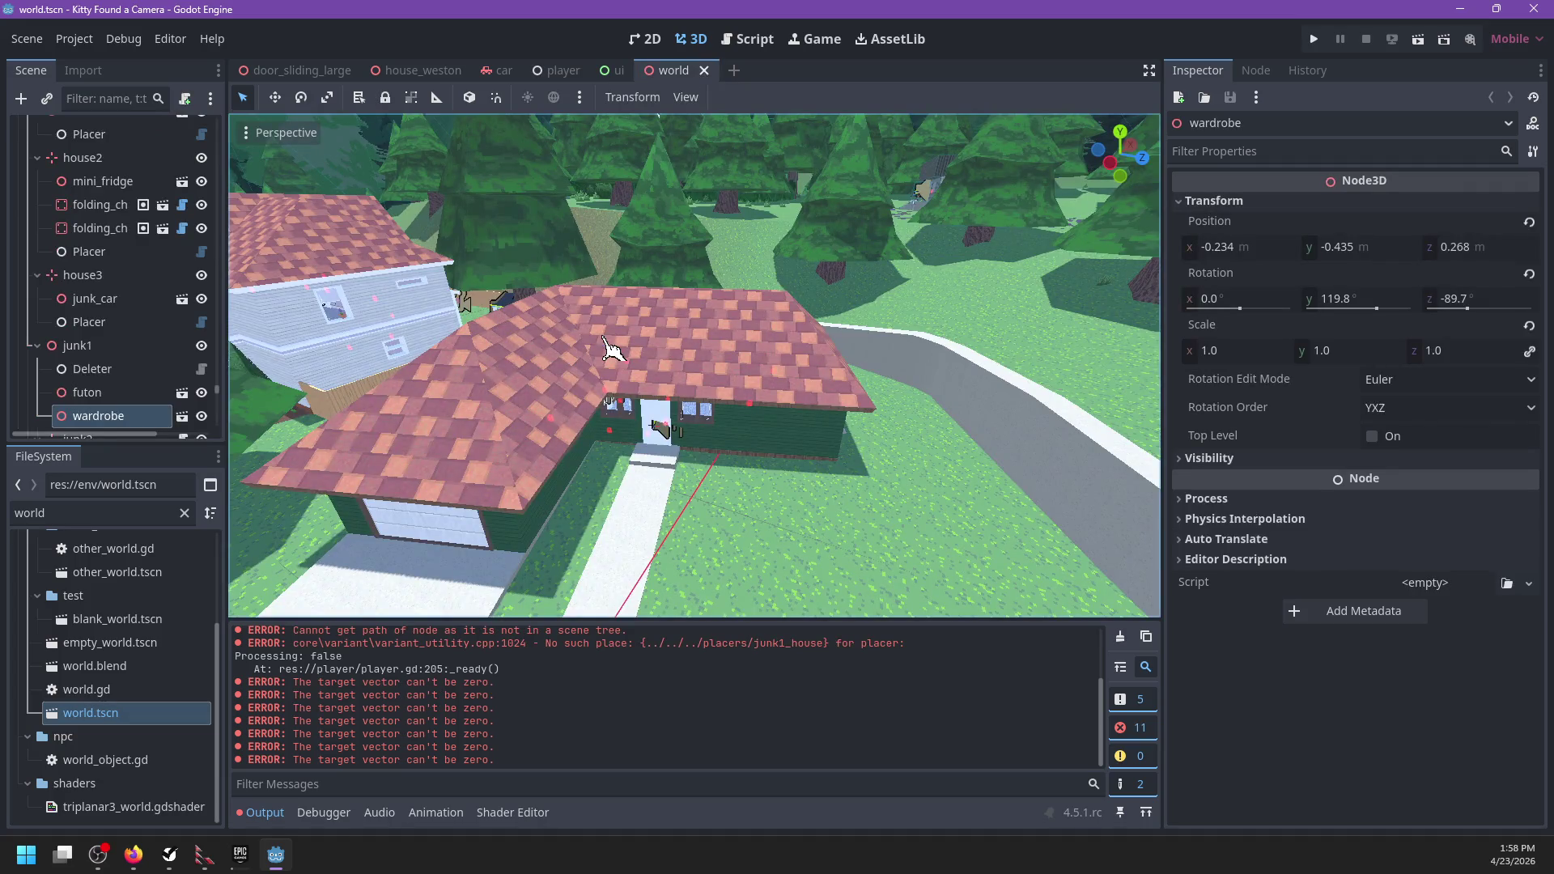
{"action": "mouse_move", "coordinate": [217, 393]}
{"action": "left_mouse_down"}
{"action": "mouse_move", "coordinate": [219, 432]}
{"action": "mouse_move", "coordinate": [253, 60]}
{"action": "left_mouse_up"}
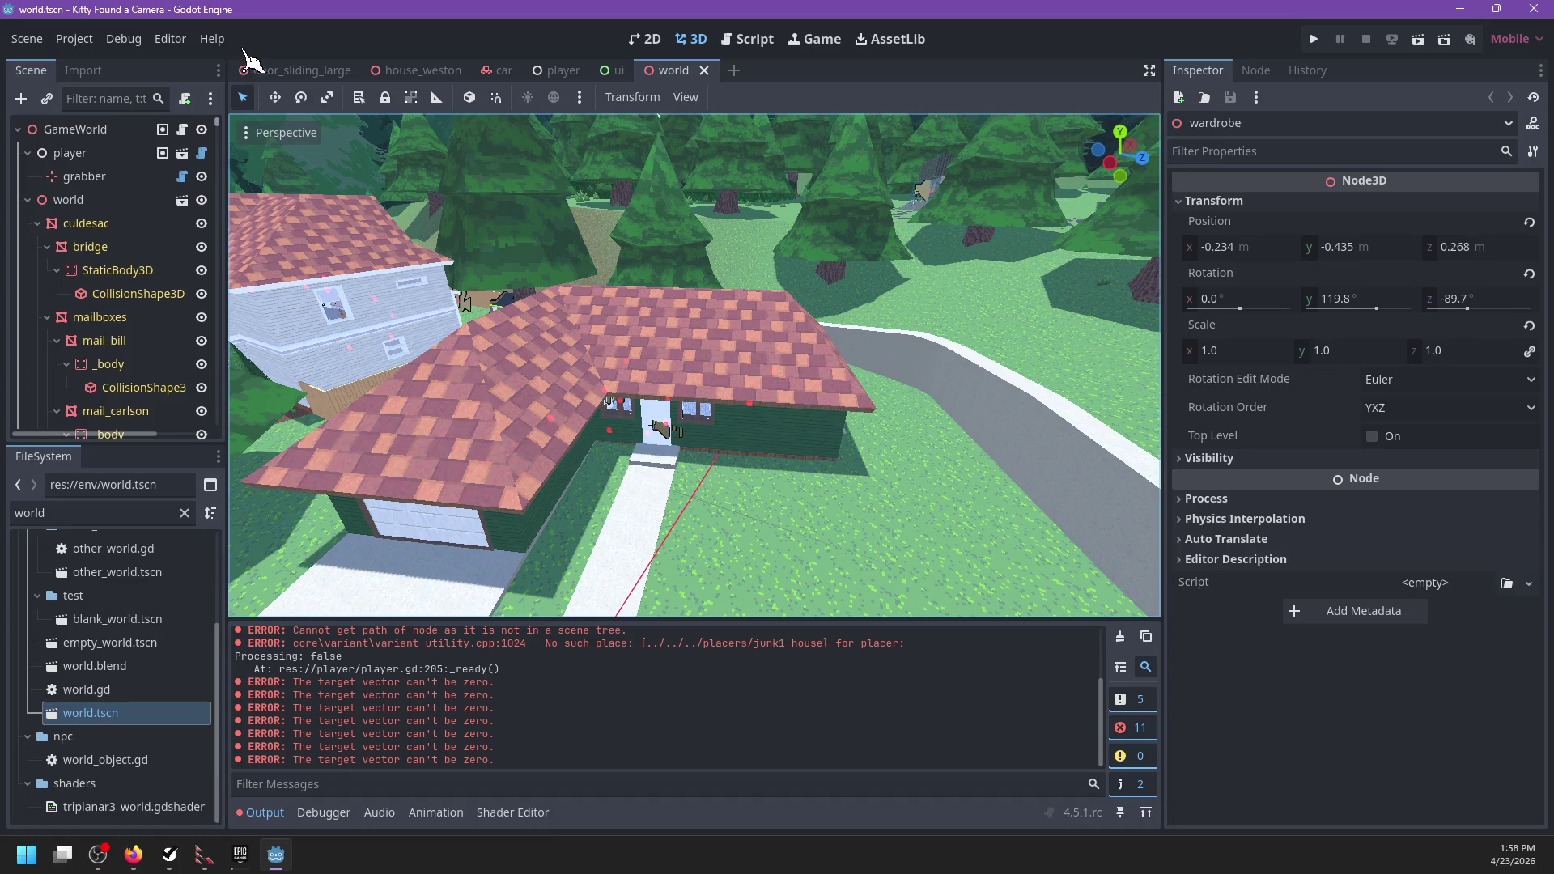
{"action": "left_click", "coordinate": [29, 201]}
{"action": "left_click", "coordinate": [29, 223]}
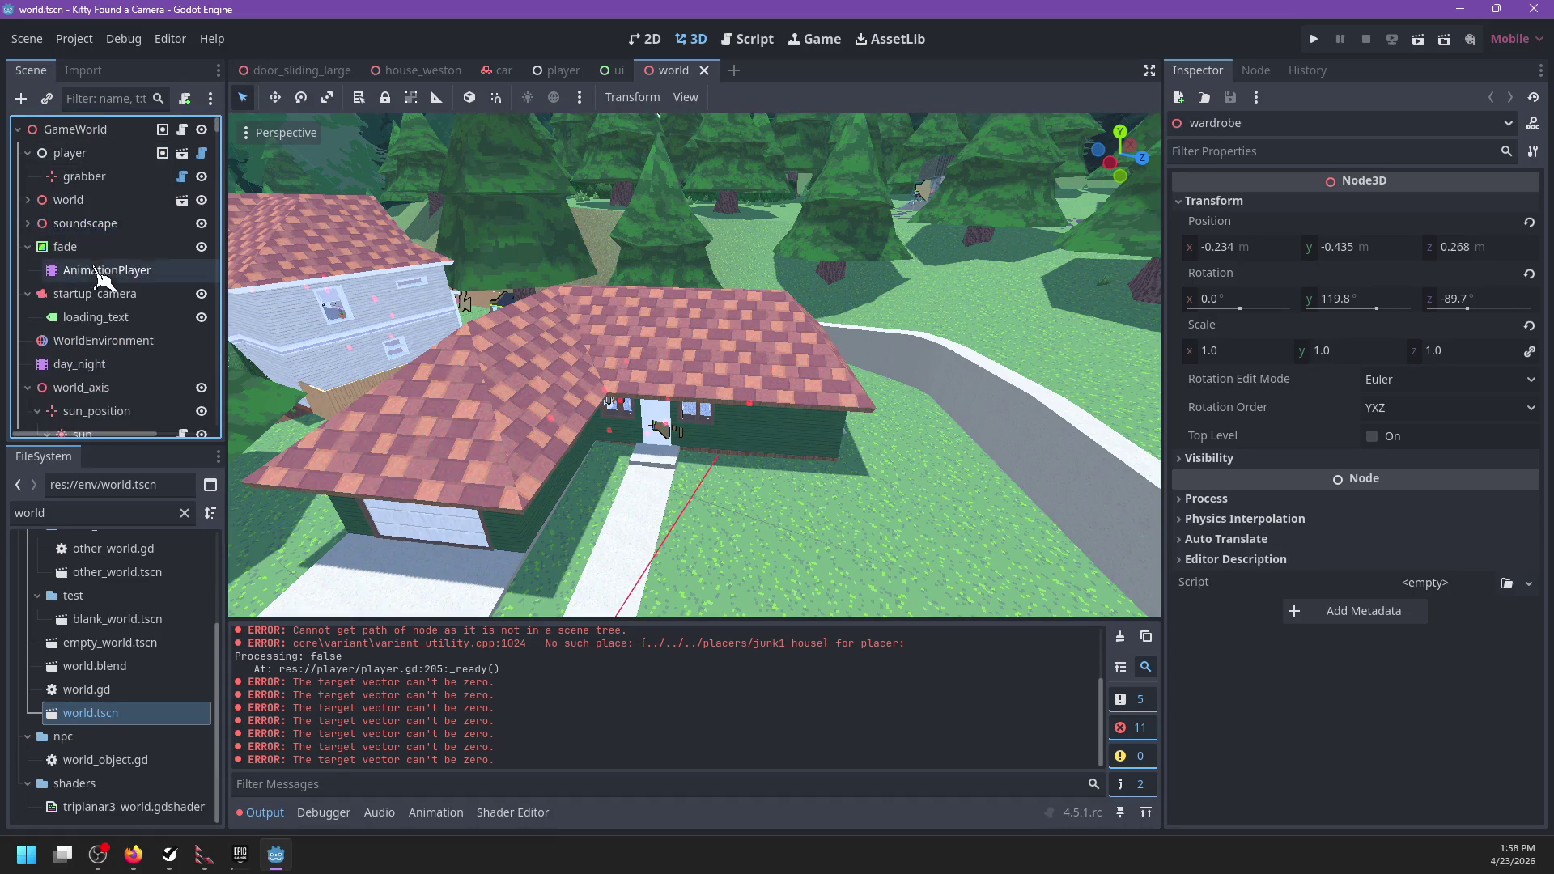
{"action": "left_click", "coordinate": [81, 248]}
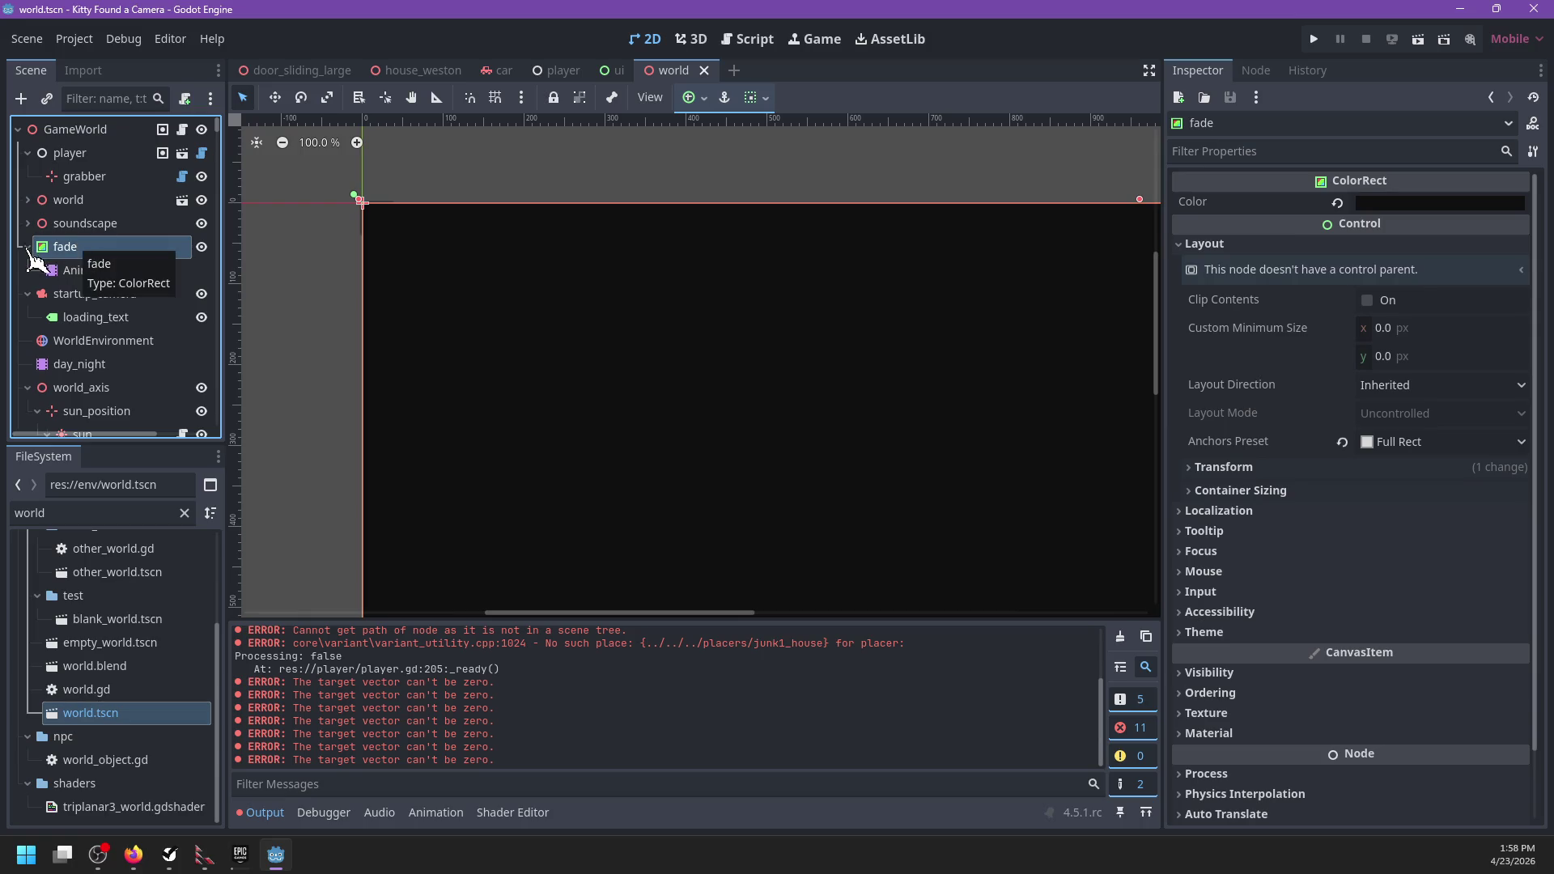
Step: Move the fade node from the world scene into the ui scene, above AspectRatioContainer2
{"action": "left_click", "coordinate": [28, 247]}
{"action": "scroll", "coordinate": [675, 330], "scroll_direction": "down", "scroll_amount": 5}
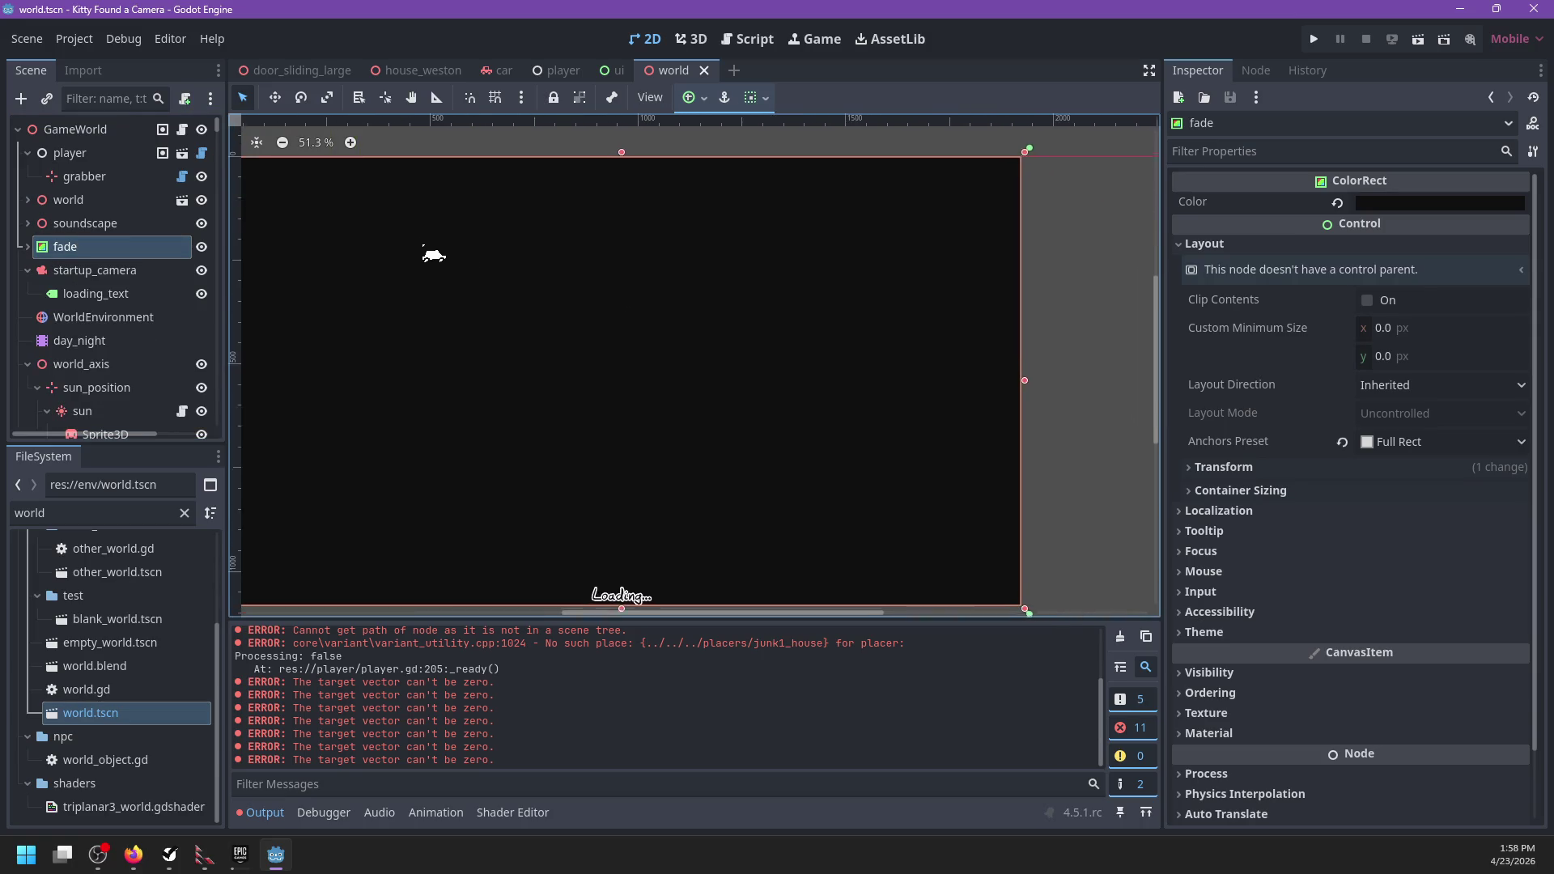
{"action": "scroll", "coordinate": [482, 298], "scroll_direction": "left", "scroll_amount": 2}
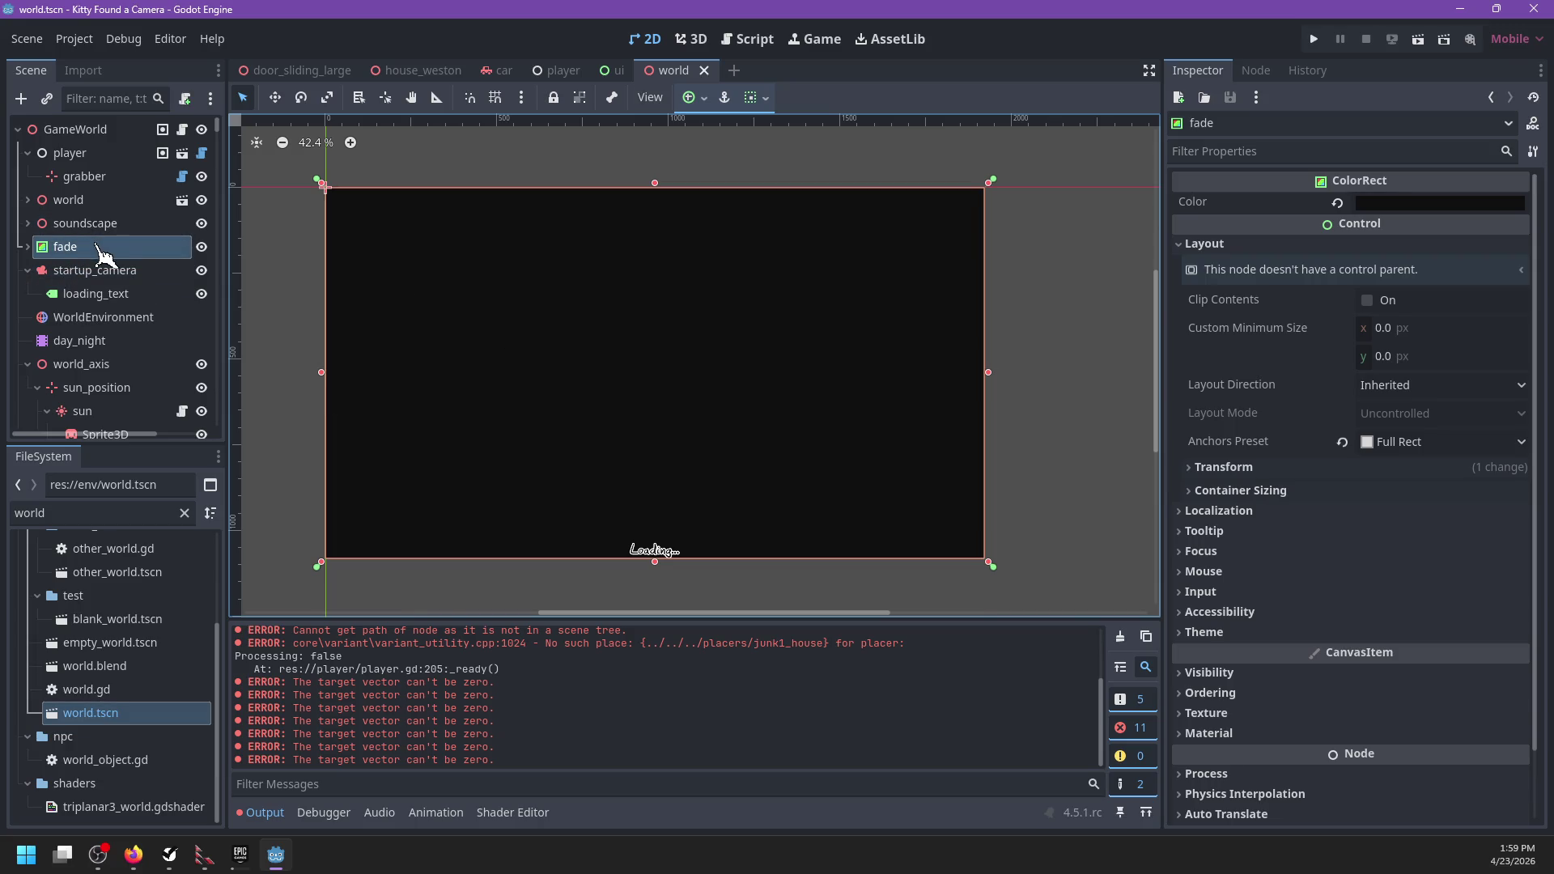
{"action": "key", "text": "ctrl+x"}
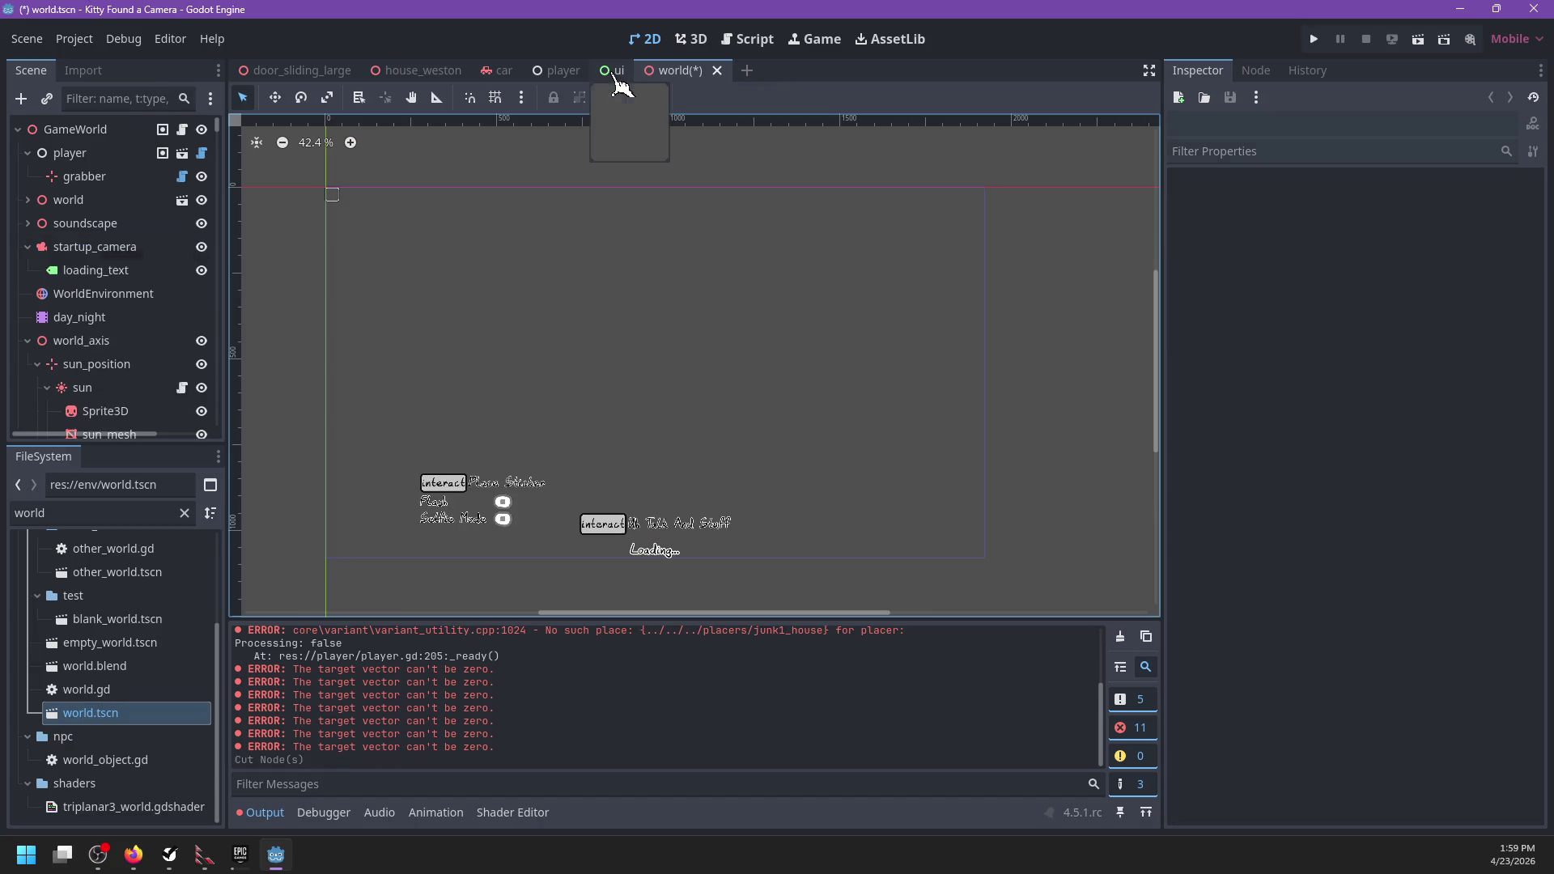
{"action": "key", "text": "ctrl+shift+Tab"}
{"action": "left_click", "coordinate": [56, 131]}
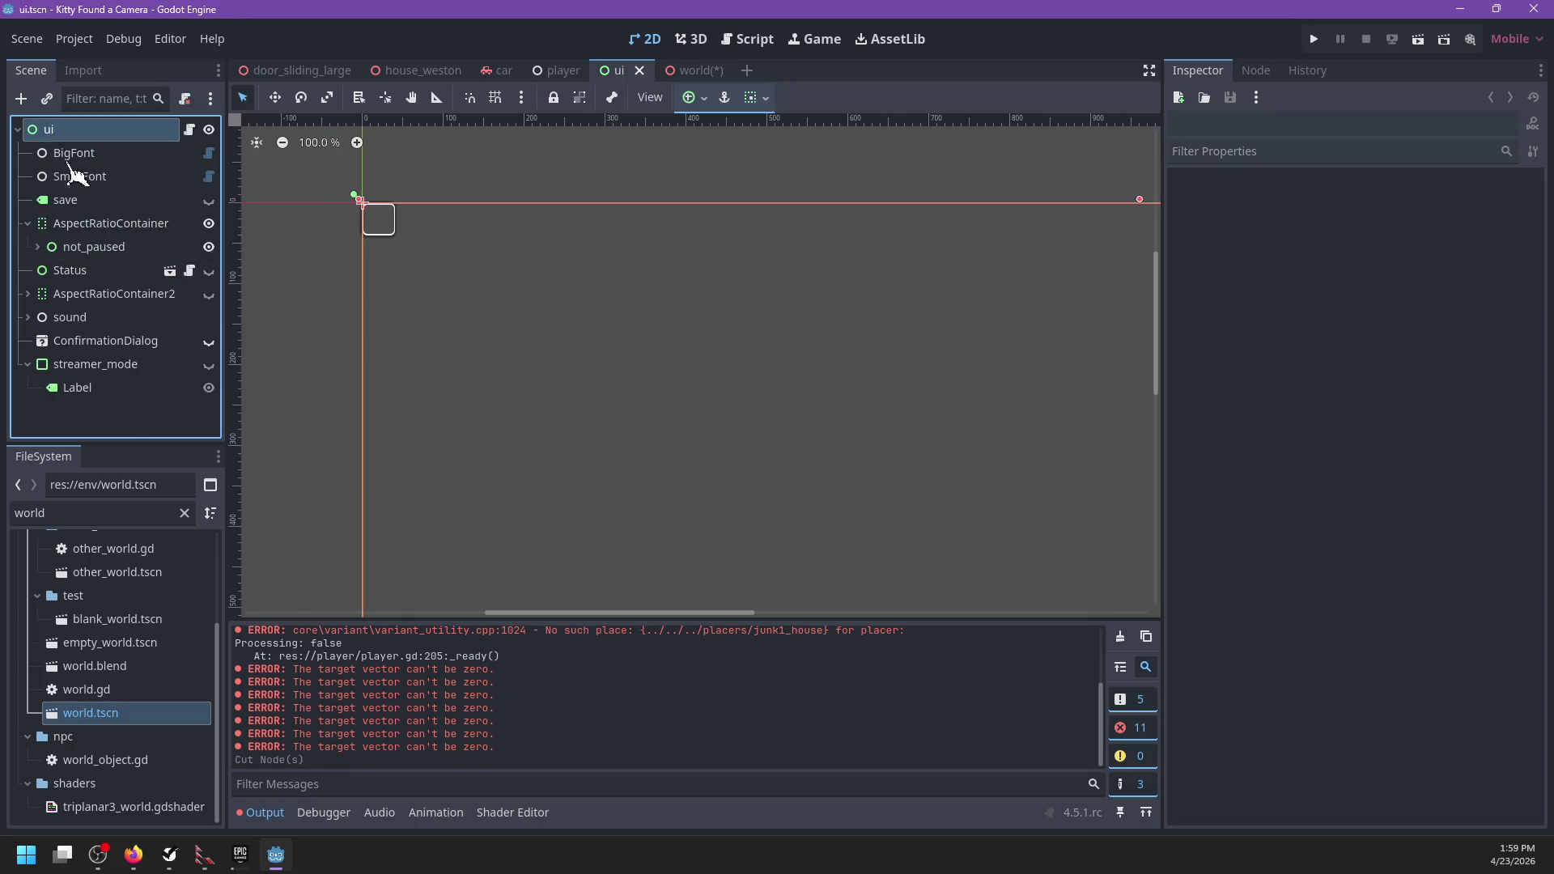
{"action": "key", "text": "ctrl+v"}
{"action": "mouse_move", "coordinate": [87, 414]}
{"action": "left_mouse_down"}
{"action": "mouse_move", "coordinate": [86, 305]}
{"action": "mouse_move", "coordinate": [37, 280]}
{"action": "mouse_move", "coordinate": [71, 295]}
{"action": "left_mouse_up"}
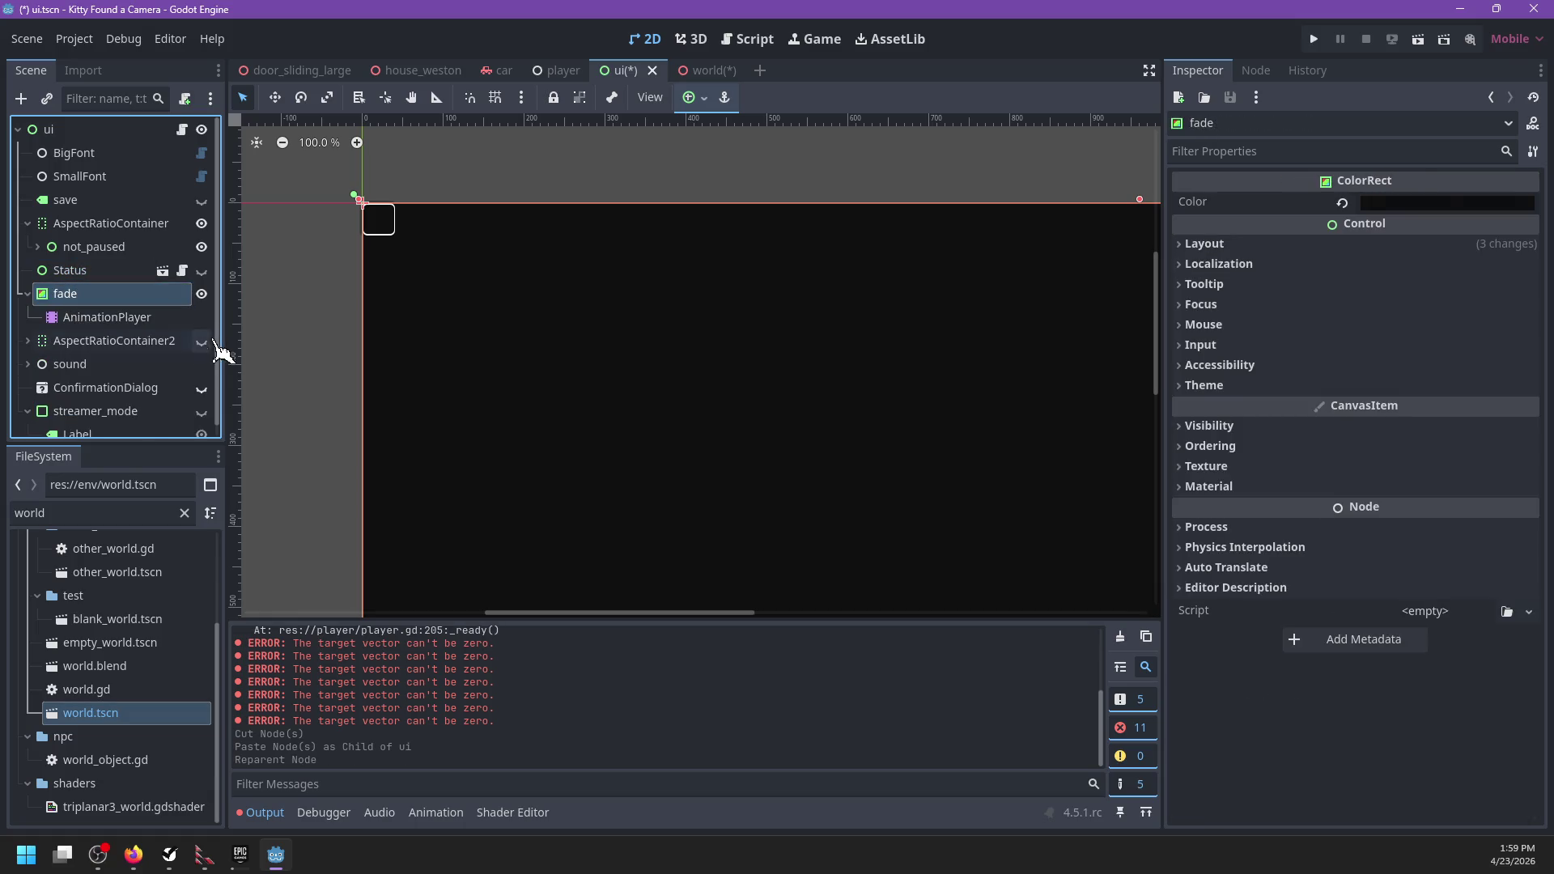
Step: Make AspectRatioContainer2 visible, then show and hide the pause menu under the overlay
{"action": "left_click", "coordinate": [202, 341]}
{"action": "scroll", "coordinate": [740, 406], "scroll_direction": "down", "scroll_amount": 5}
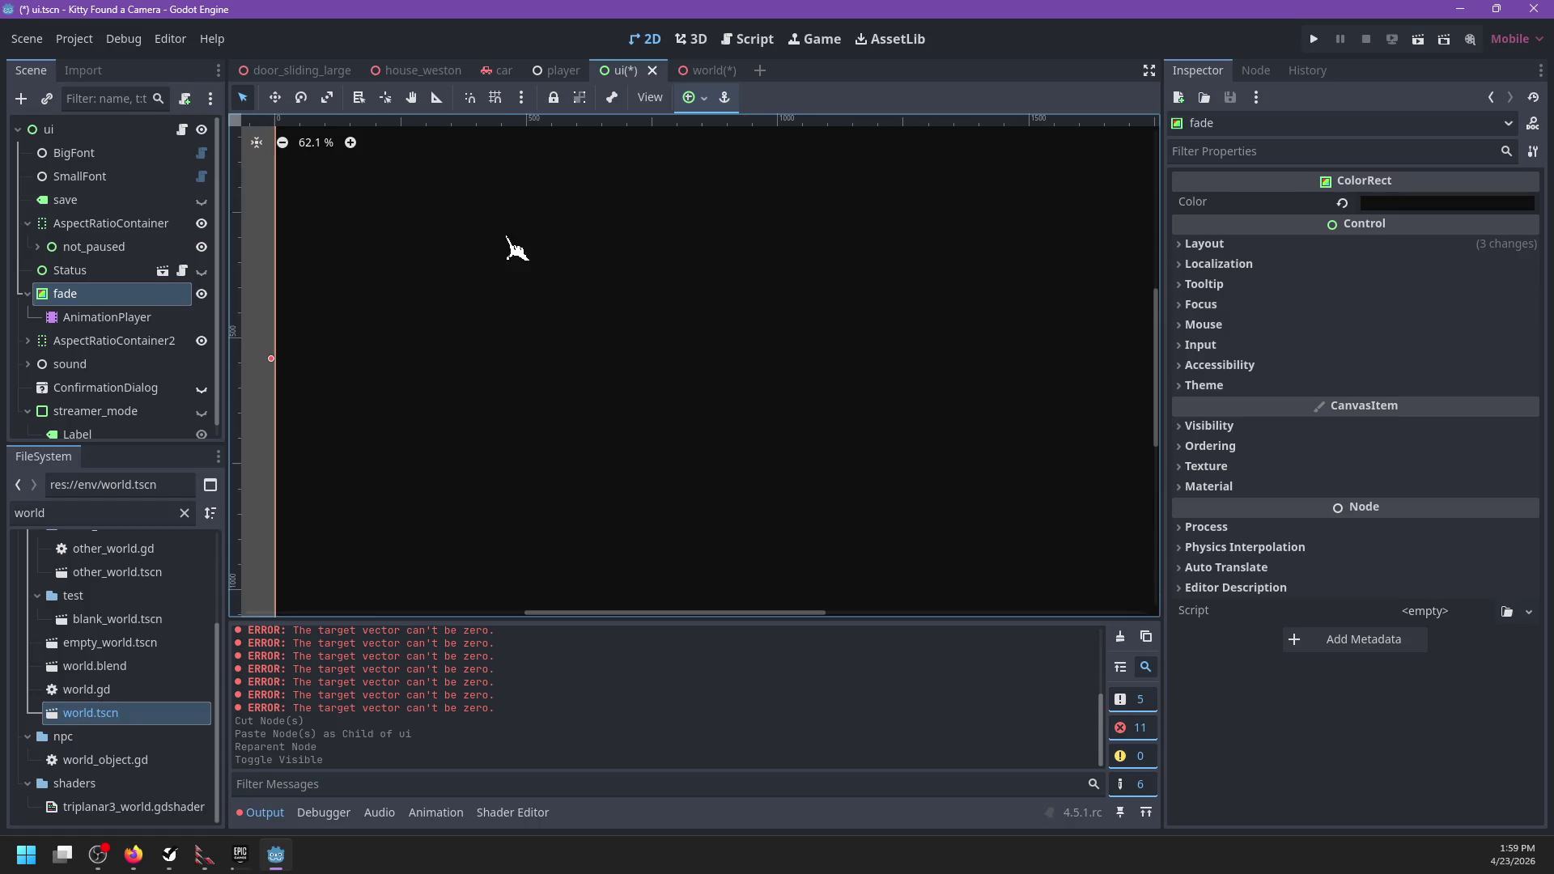
{"action": "left_click", "coordinate": [29, 341]}
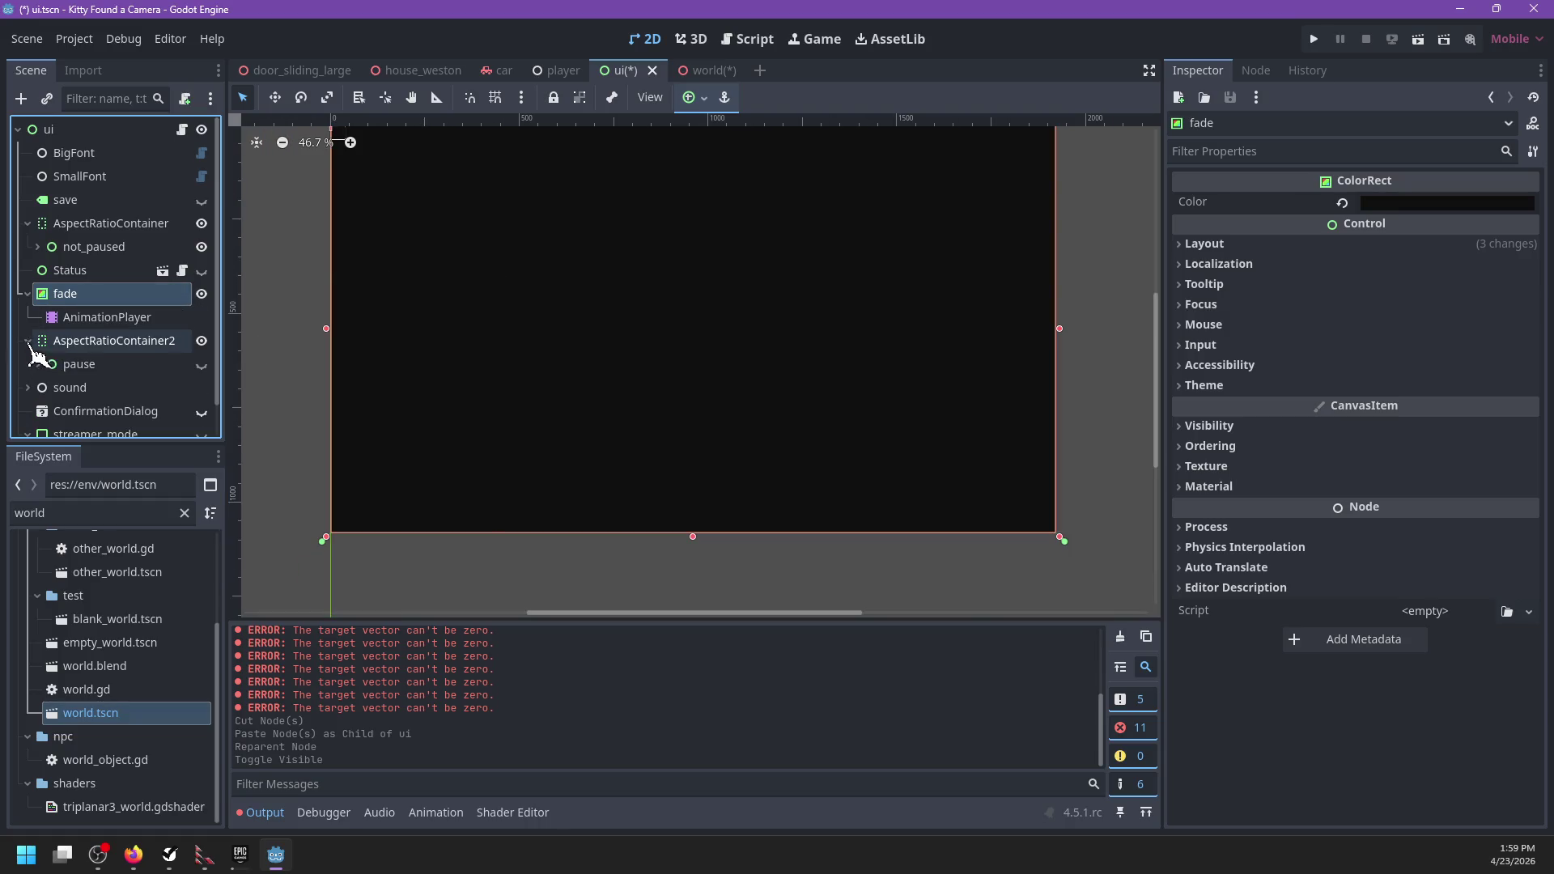
{"action": "left_click", "coordinate": [203, 366]}
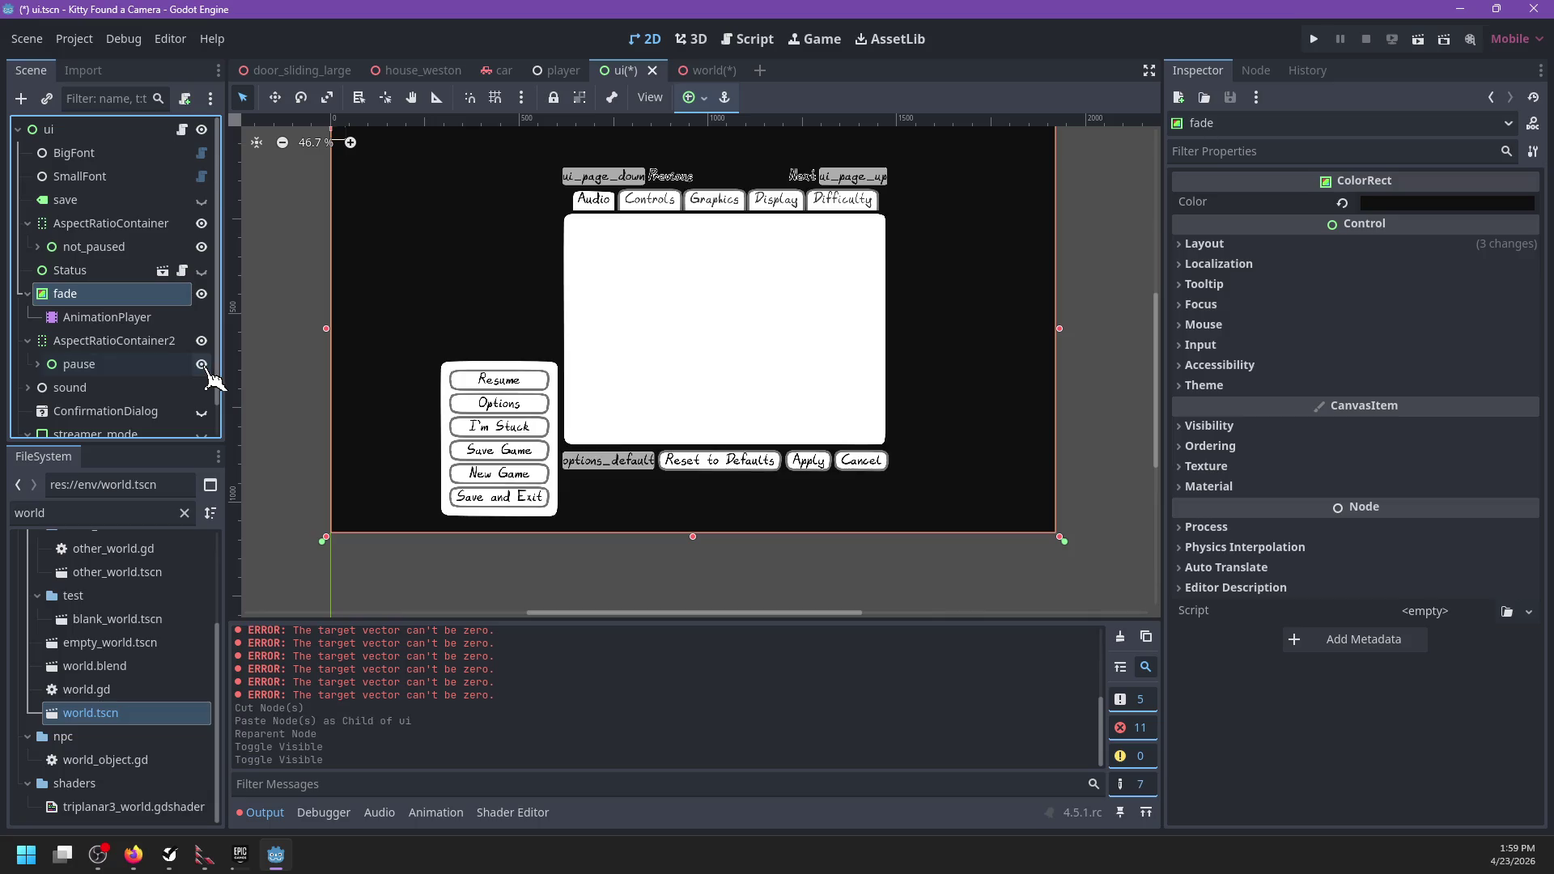
{"action": "left_click_drag", "start_coordinate": [478, 274], "coordinate": [420, 340]}
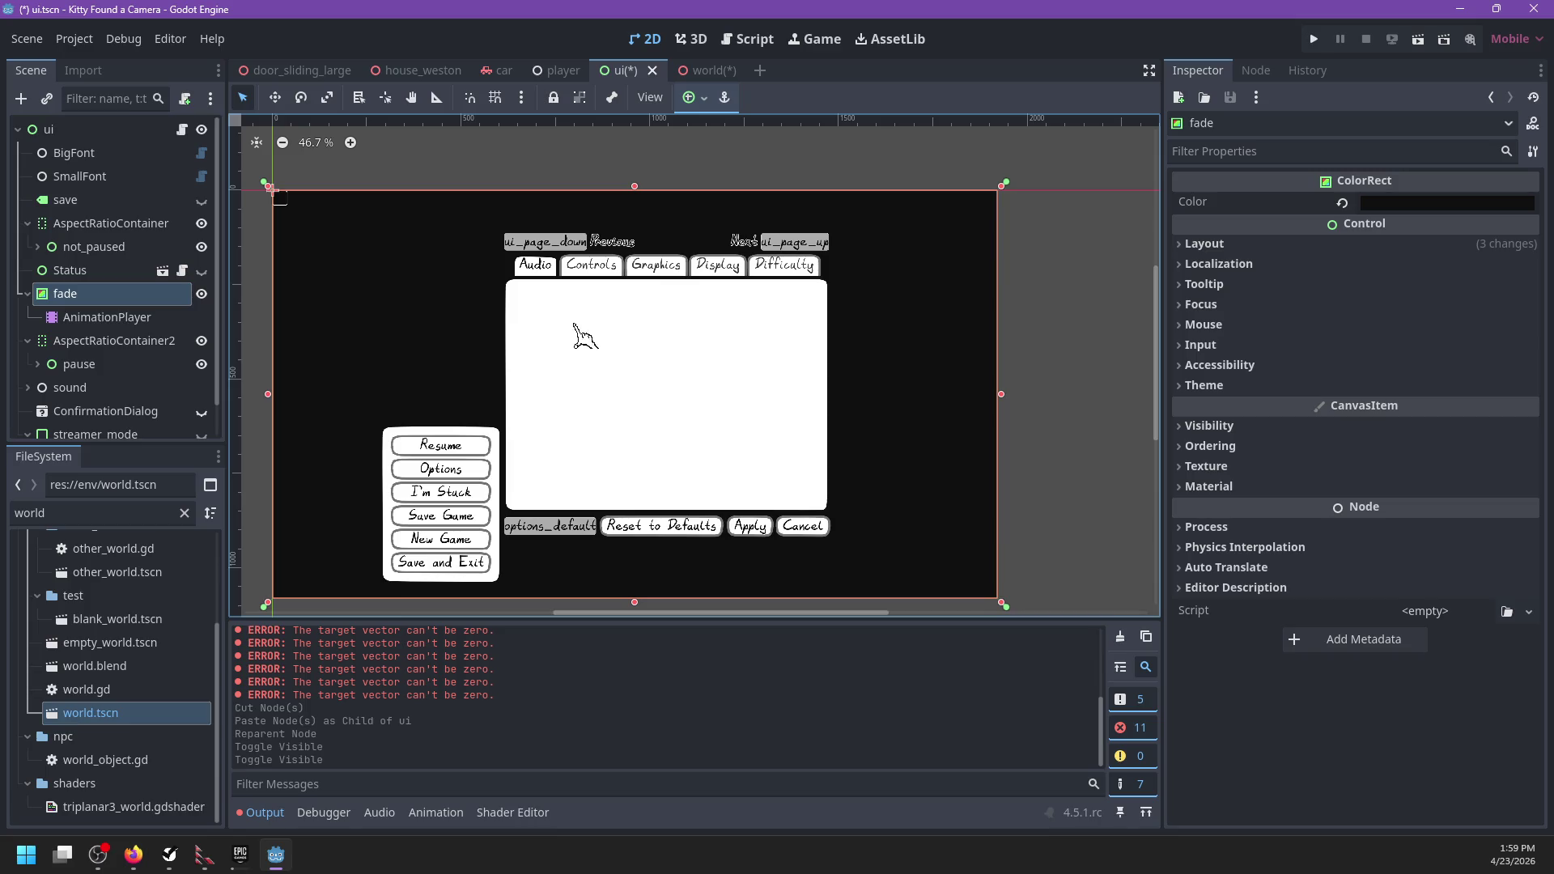
{"action": "left_click", "coordinate": [202, 364]}
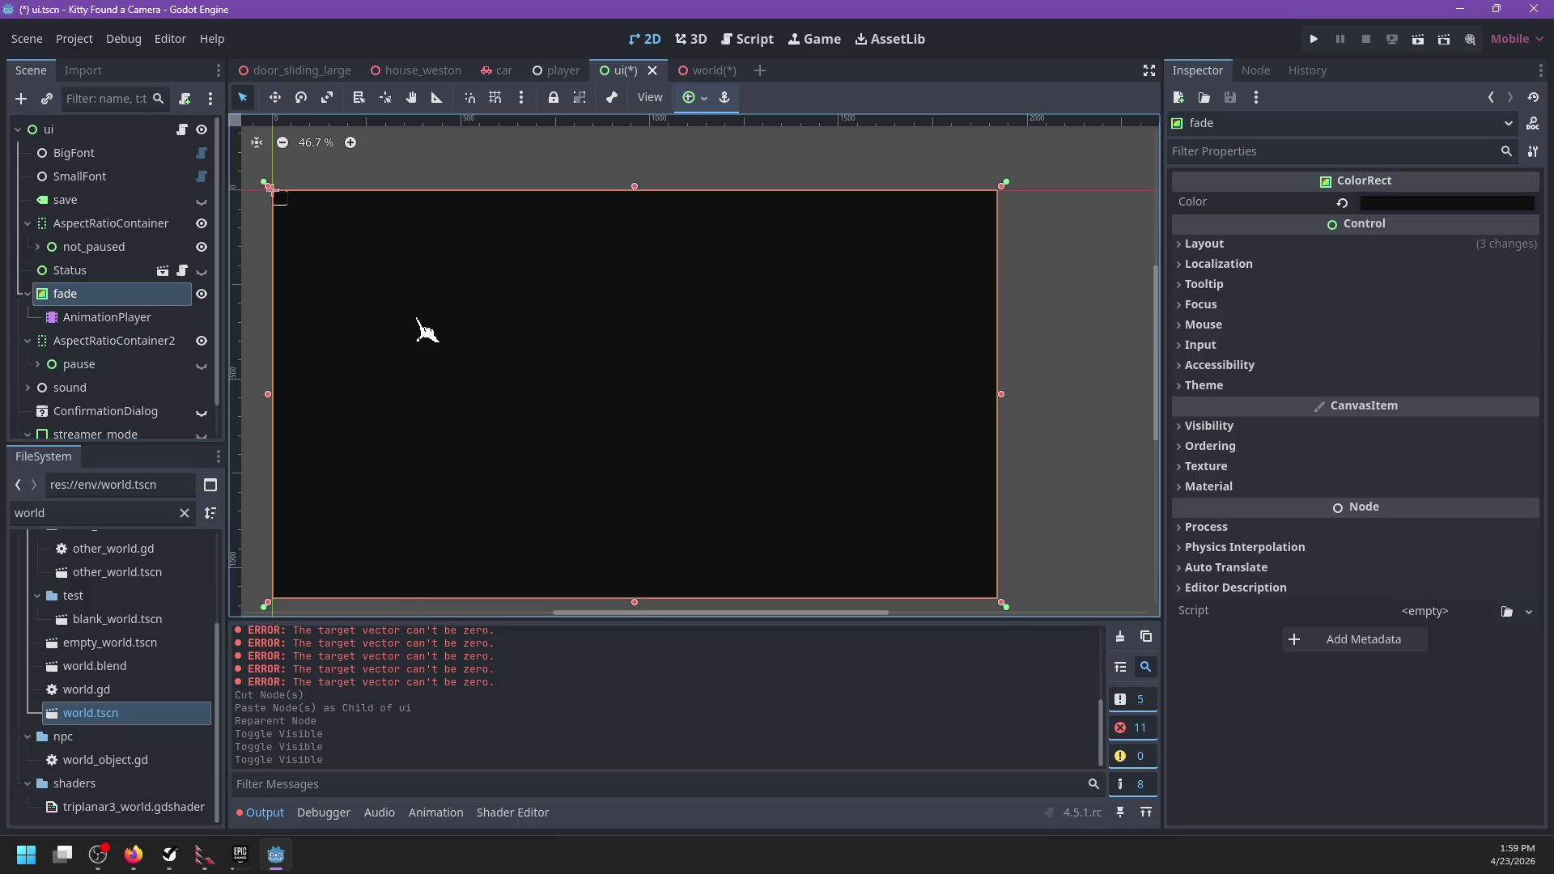
{"action": "left_click_drag", "start_coordinate": [423, 330], "coordinate": [437, 328]}
Step: Collapse the fade and AspectRatioContainer2 nodes and open the ui.gd script
{"action": "left_click", "coordinate": [27, 294]}
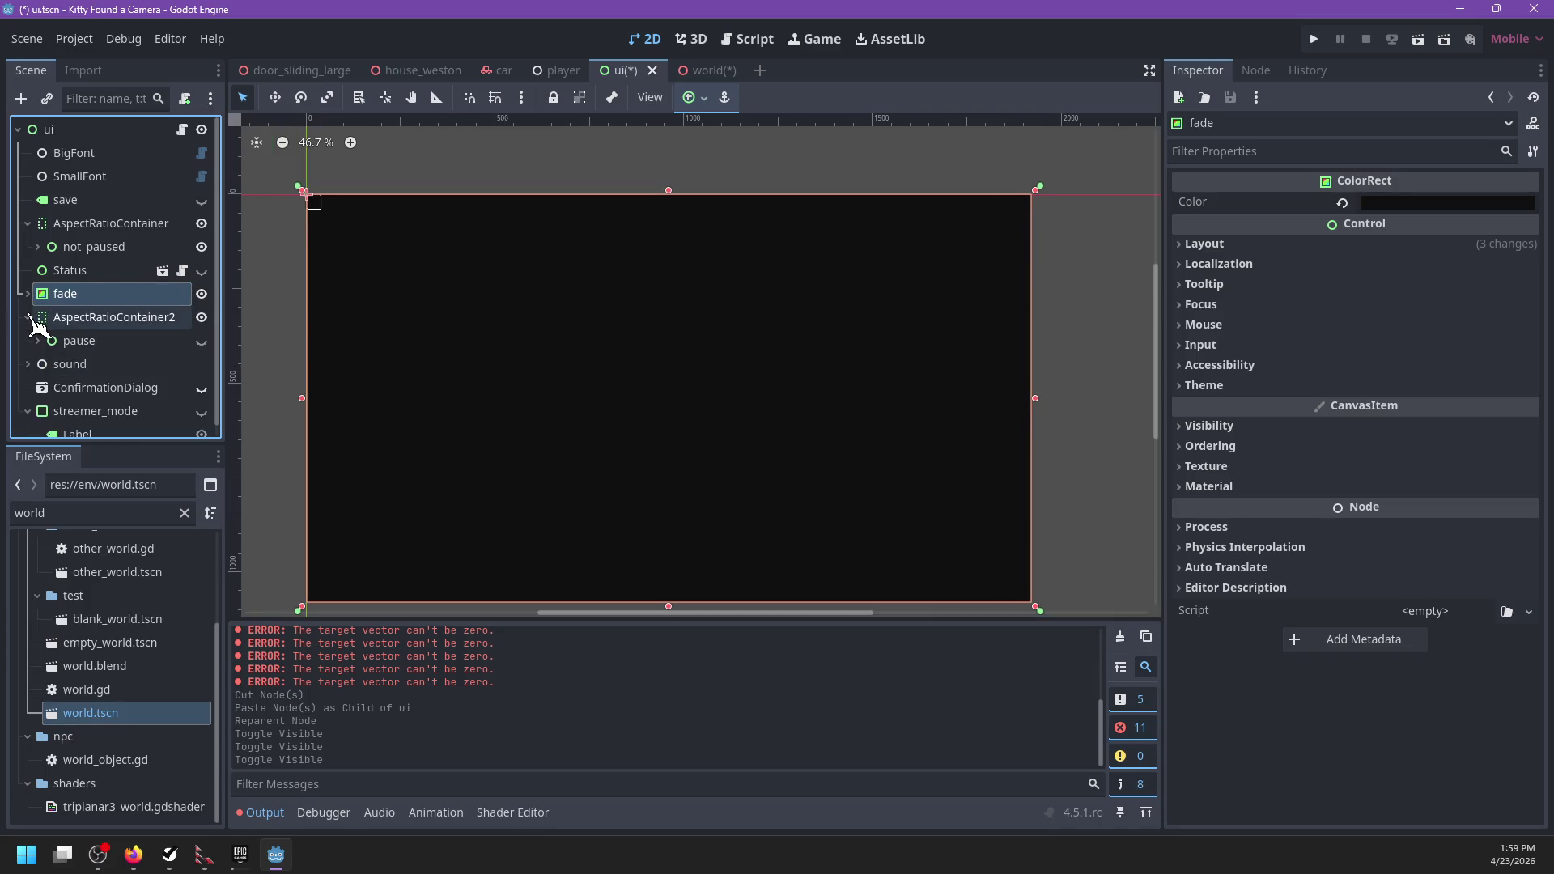
{"action": "left_click", "coordinate": [27, 317]}
{"action": "left_click", "coordinate": [188, 129]}
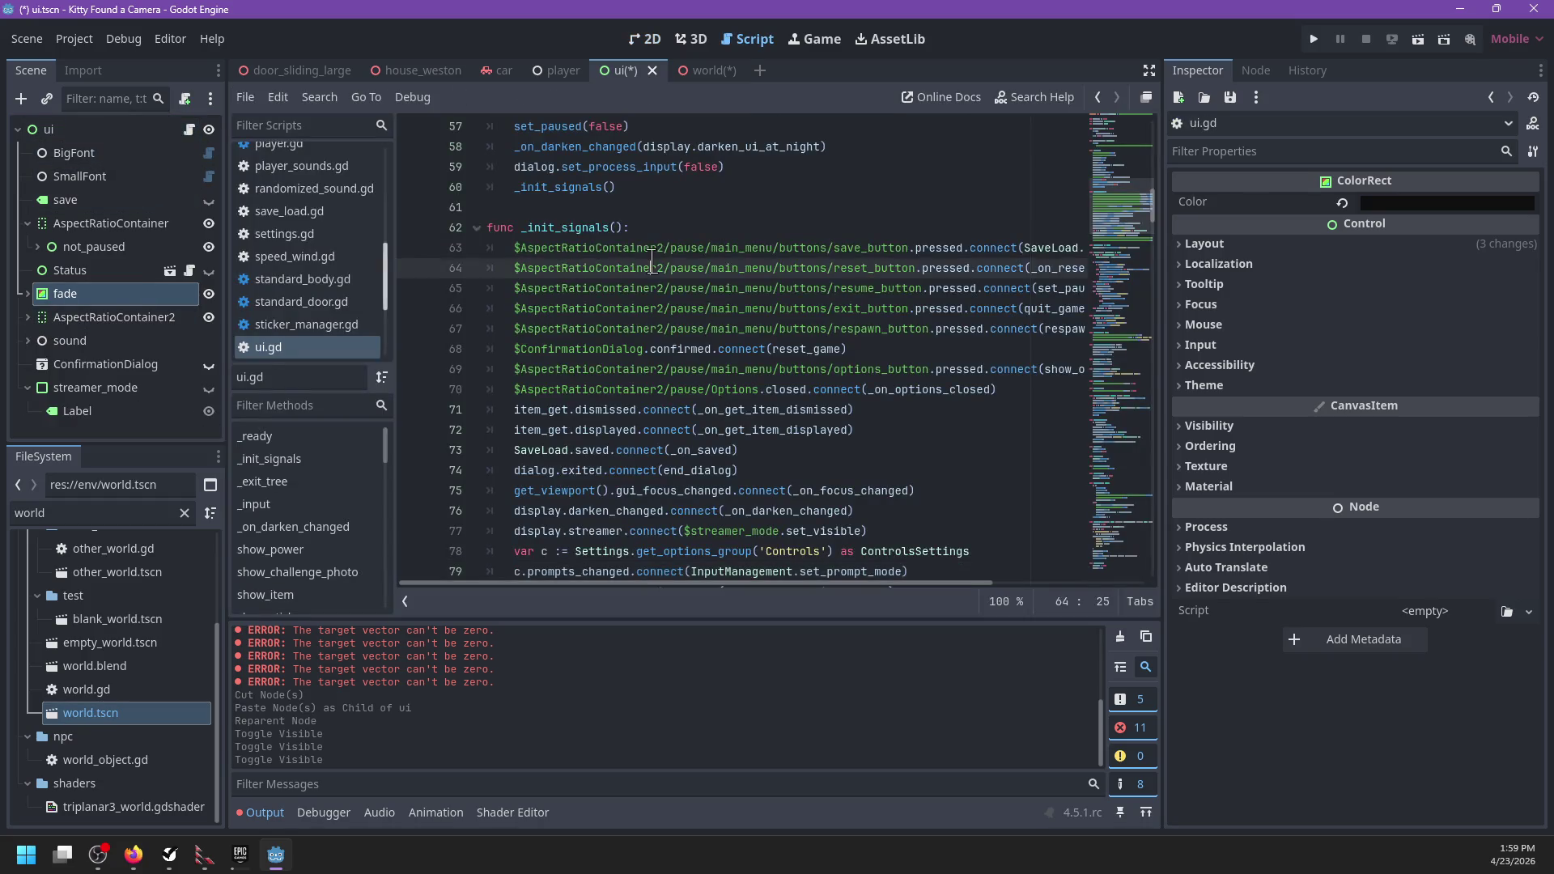
Step: Open world.gd and search for 'fade' to find startup()'s $fade/AnimationPlayer line
{"action": "scroll", "coordinate": [604, 213], "scroll_direction": "down", "scroll_amount": 6}
{"action": "scroll", "coordinate": [570, 296], "scroll_direction": "down", "scroll_amount": 7}
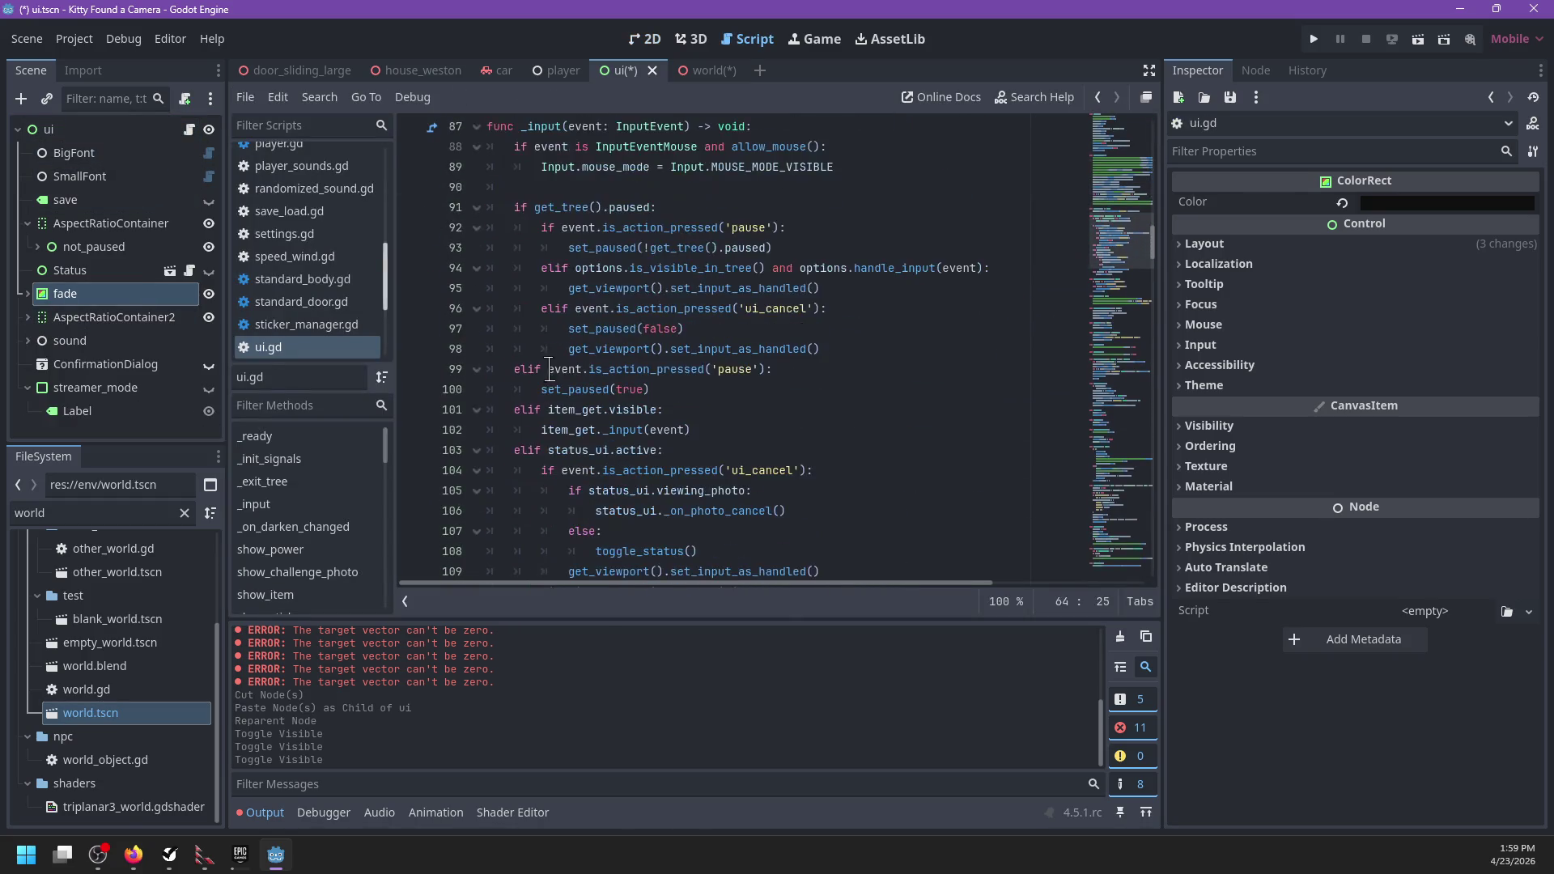
{"action": "scroll", "coordinate": [554, 356], "scroll_direction": "down", "scroll_amount": 6}
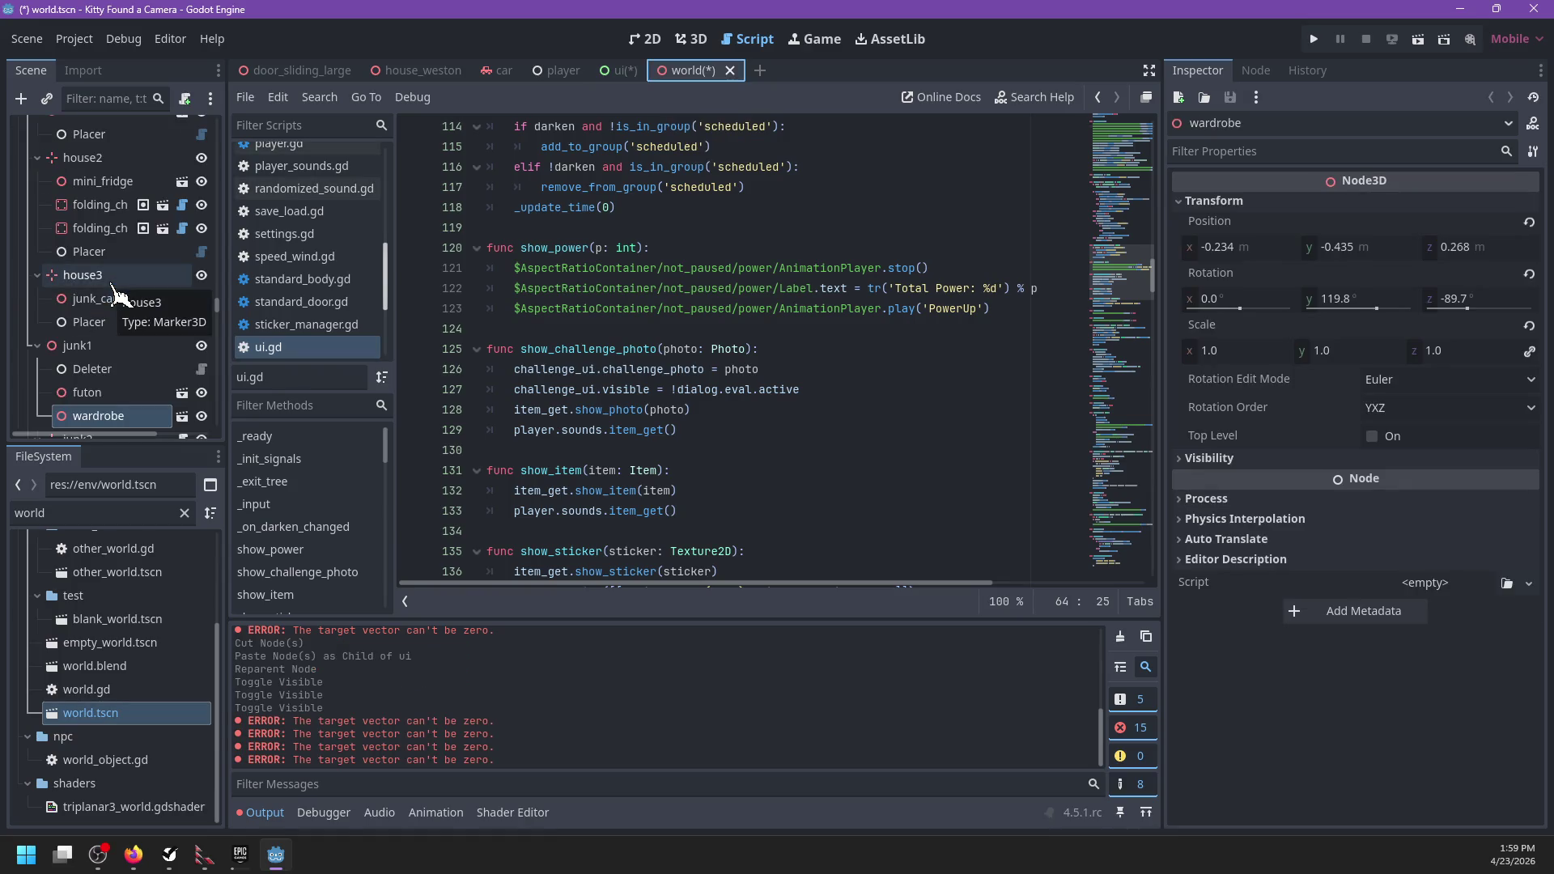
{"action": "scroll", "coordinate": [121, 299], "scroll_direction": "up", "scroll_amount": 5}
{"action": "scroll", "coordinate": [206, 291], "scroll_direction": "up", "scroll_amount": 5}
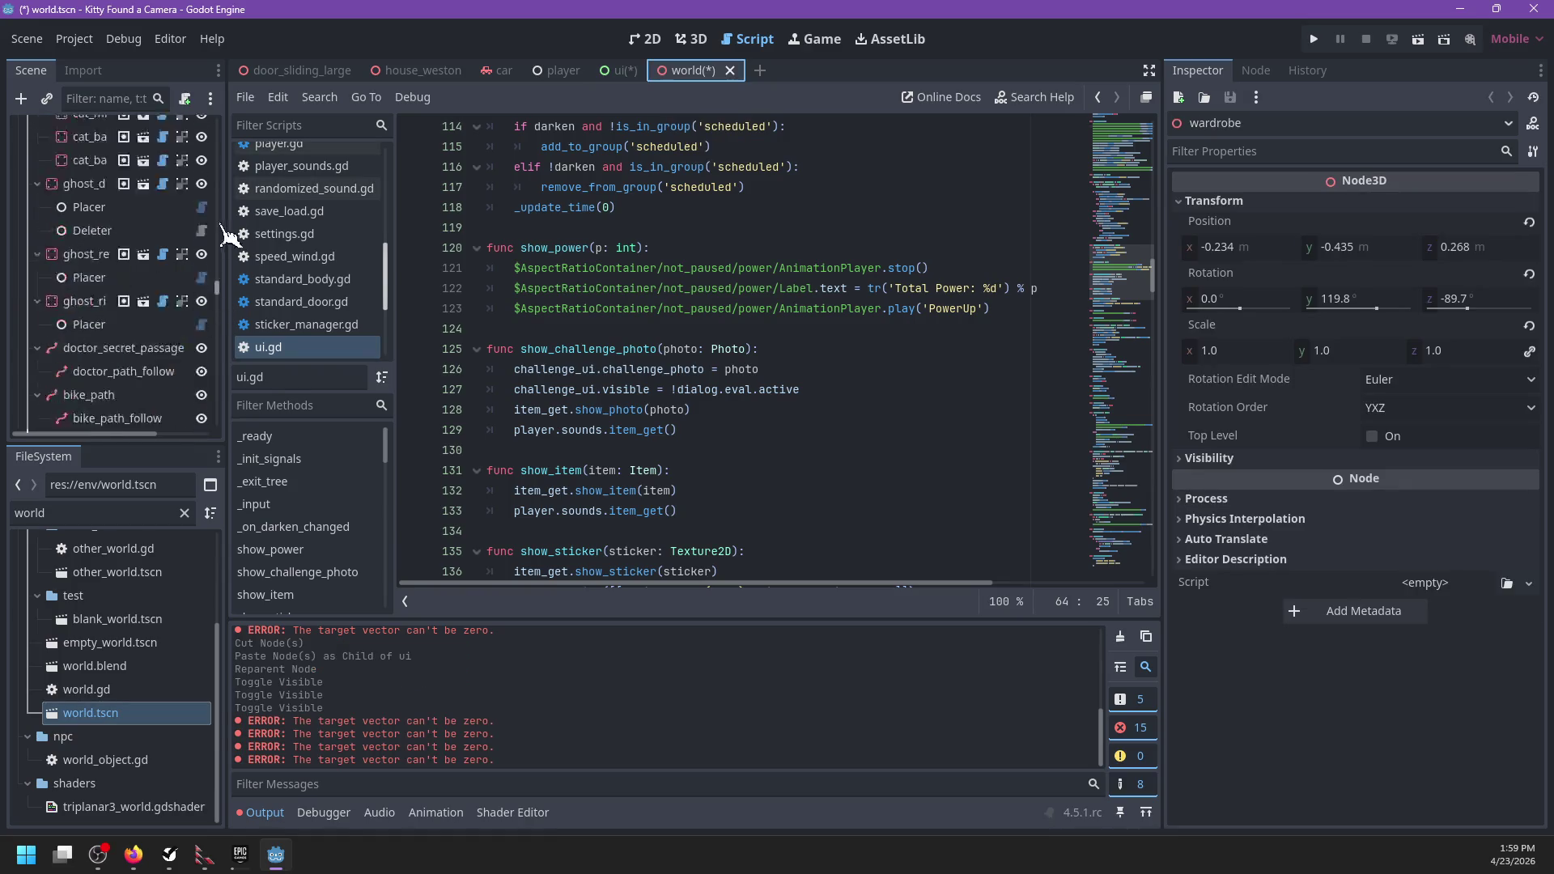
{"action": "left_click", "coordinate": [182, 130]}
{"action": "left_click", "coordinate": [697, 267]}
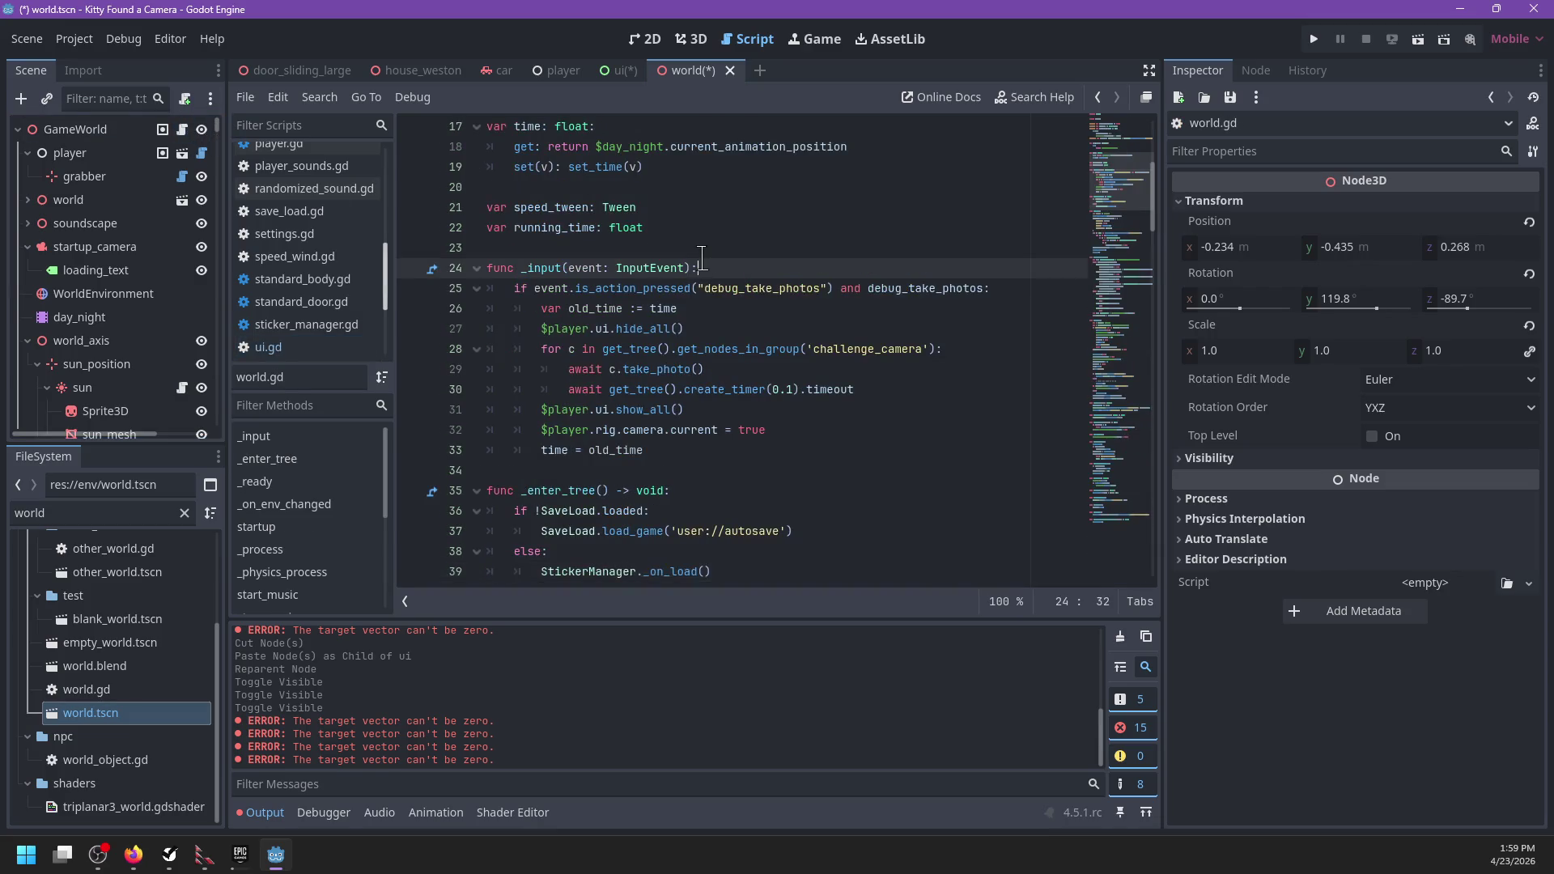
{"action": "key", "text": "ctrl+f"}
{"action": "type", "text": "fade"}
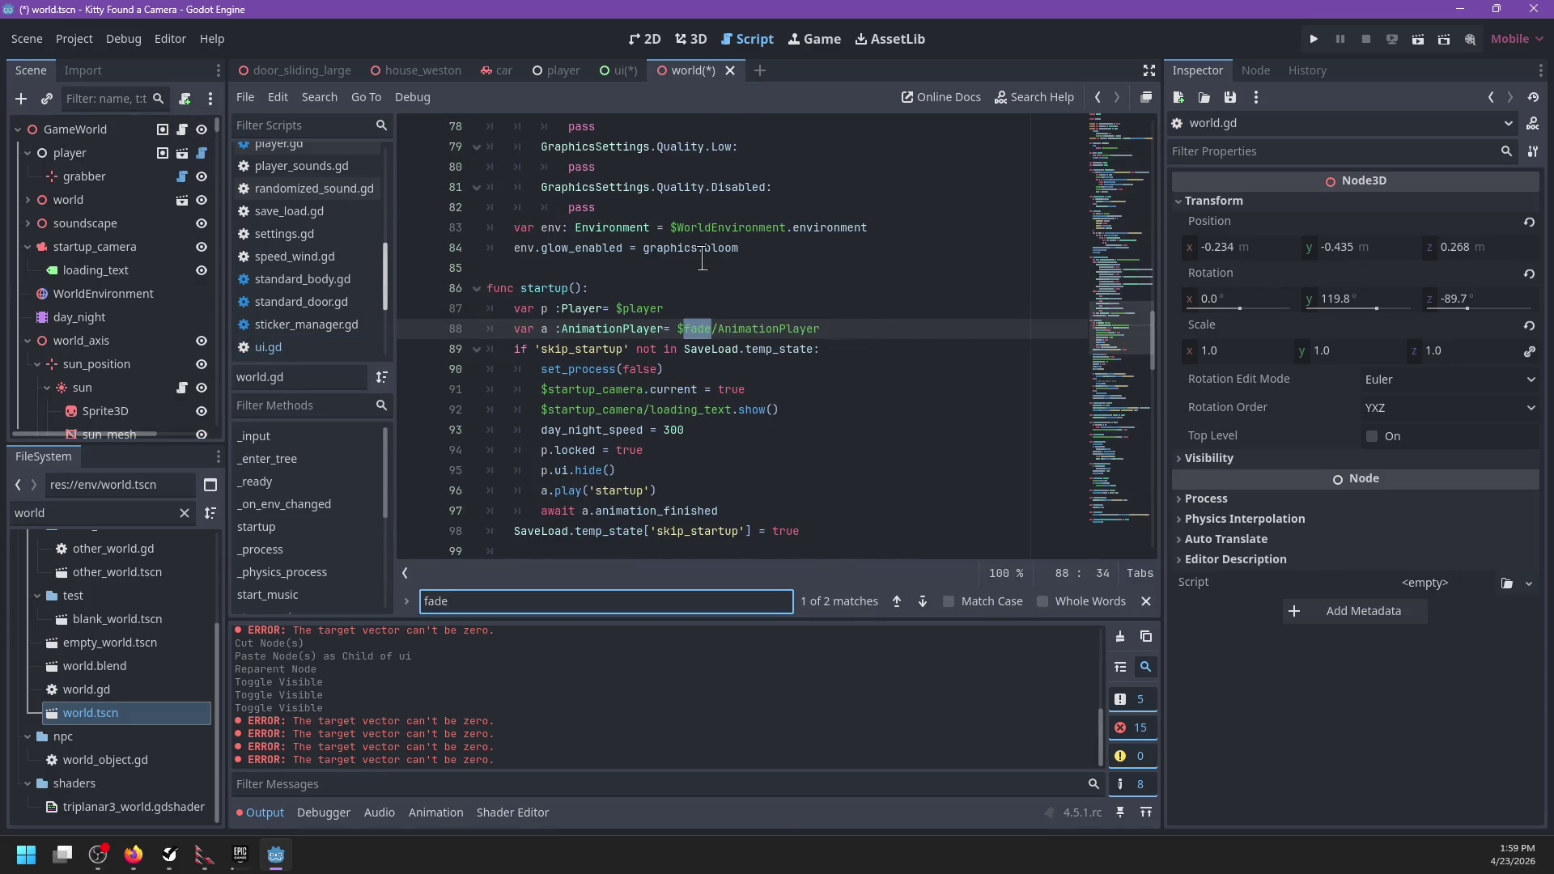
{"action": "key", "text": "Escape"}
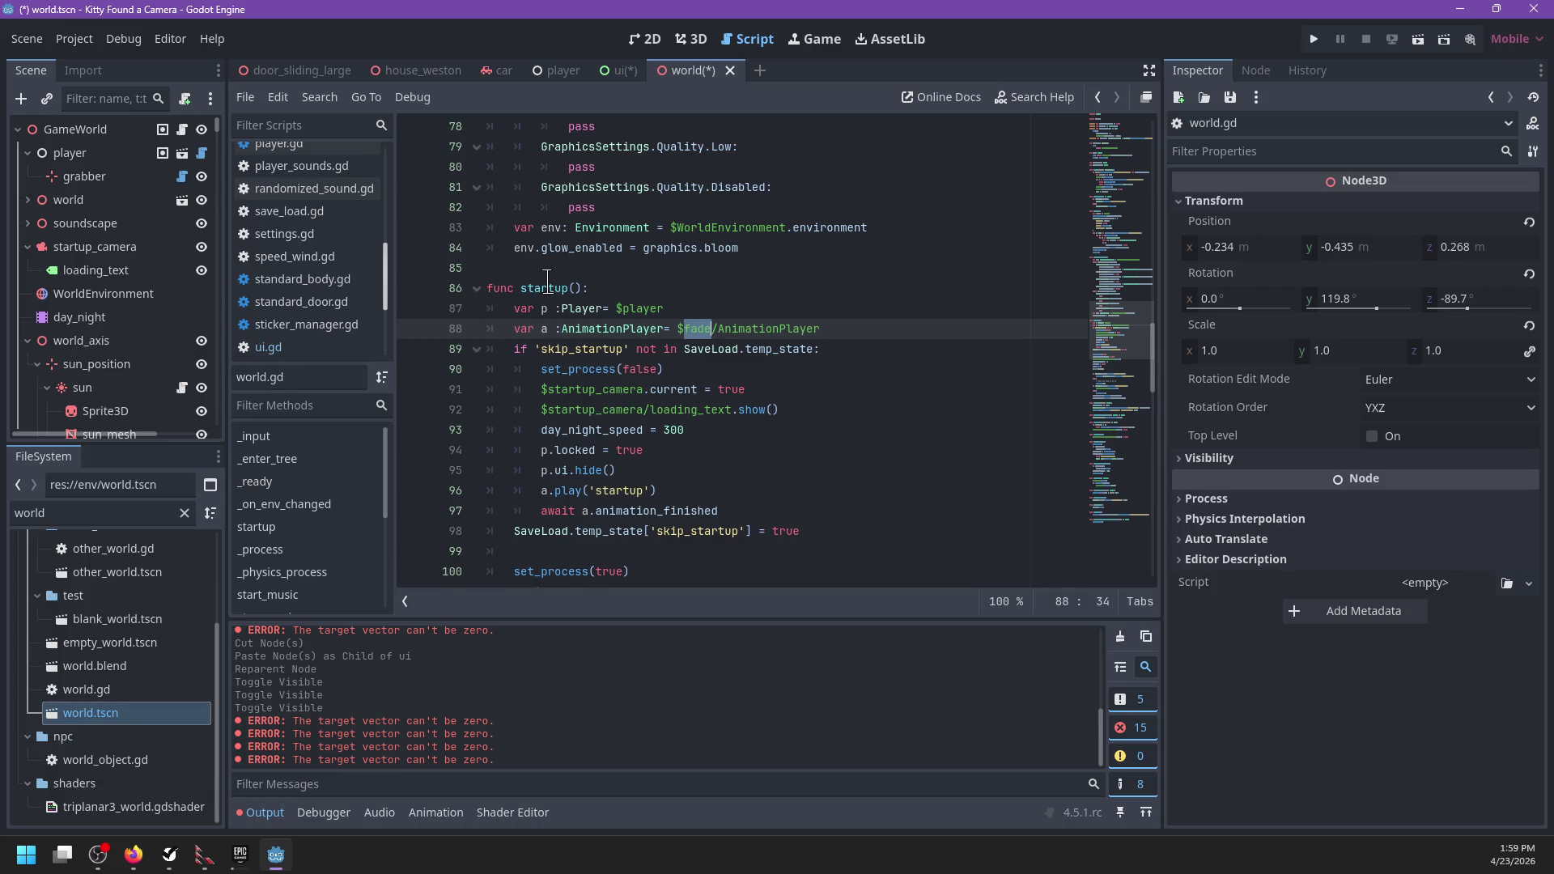
{"action": "scroll", "coordinate": [547, 279], "scroll_direction": "down", "scroll_amount": 1}
Step: Replace p.ui.hide() on line 95 of world.gd with p.ui.fade_in()
{"action": "double_click", "coordinate": [546, 268]}
{"action": "left_click", "coordinate": [670, 408]}
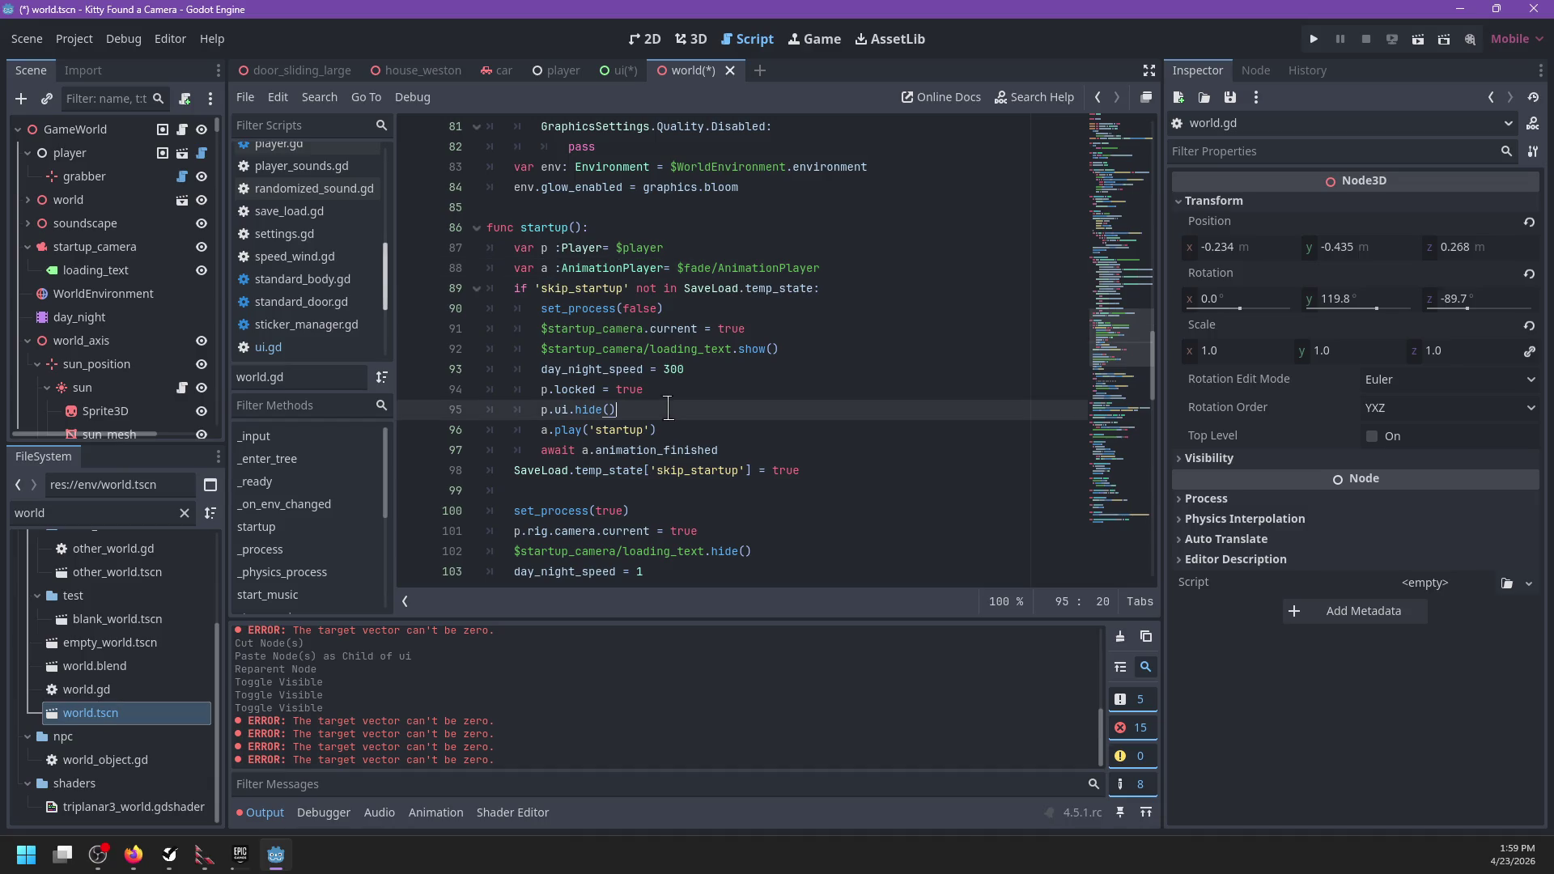
{"action": "key", "text": "ctrl+shift+Left"}
{"action": "type", "text": "fade_in()"}
{"action": "left_click", "coordinate": [624, 70]}
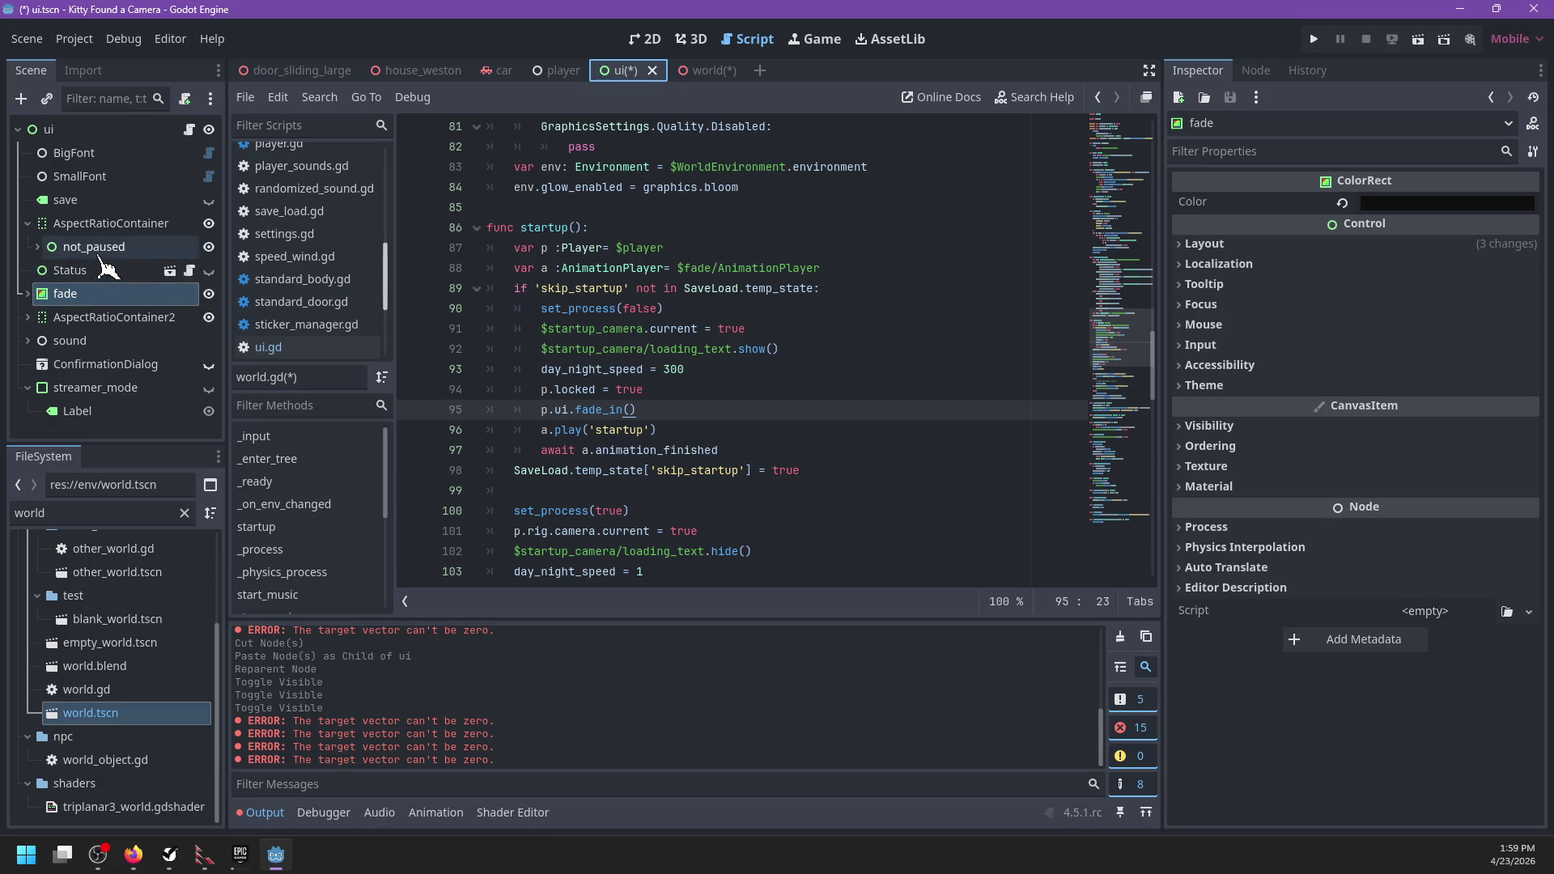
{"action": "scroll", "coordinate": [790, 363], "scroll_direction": "down", "scroll_amount": 2}
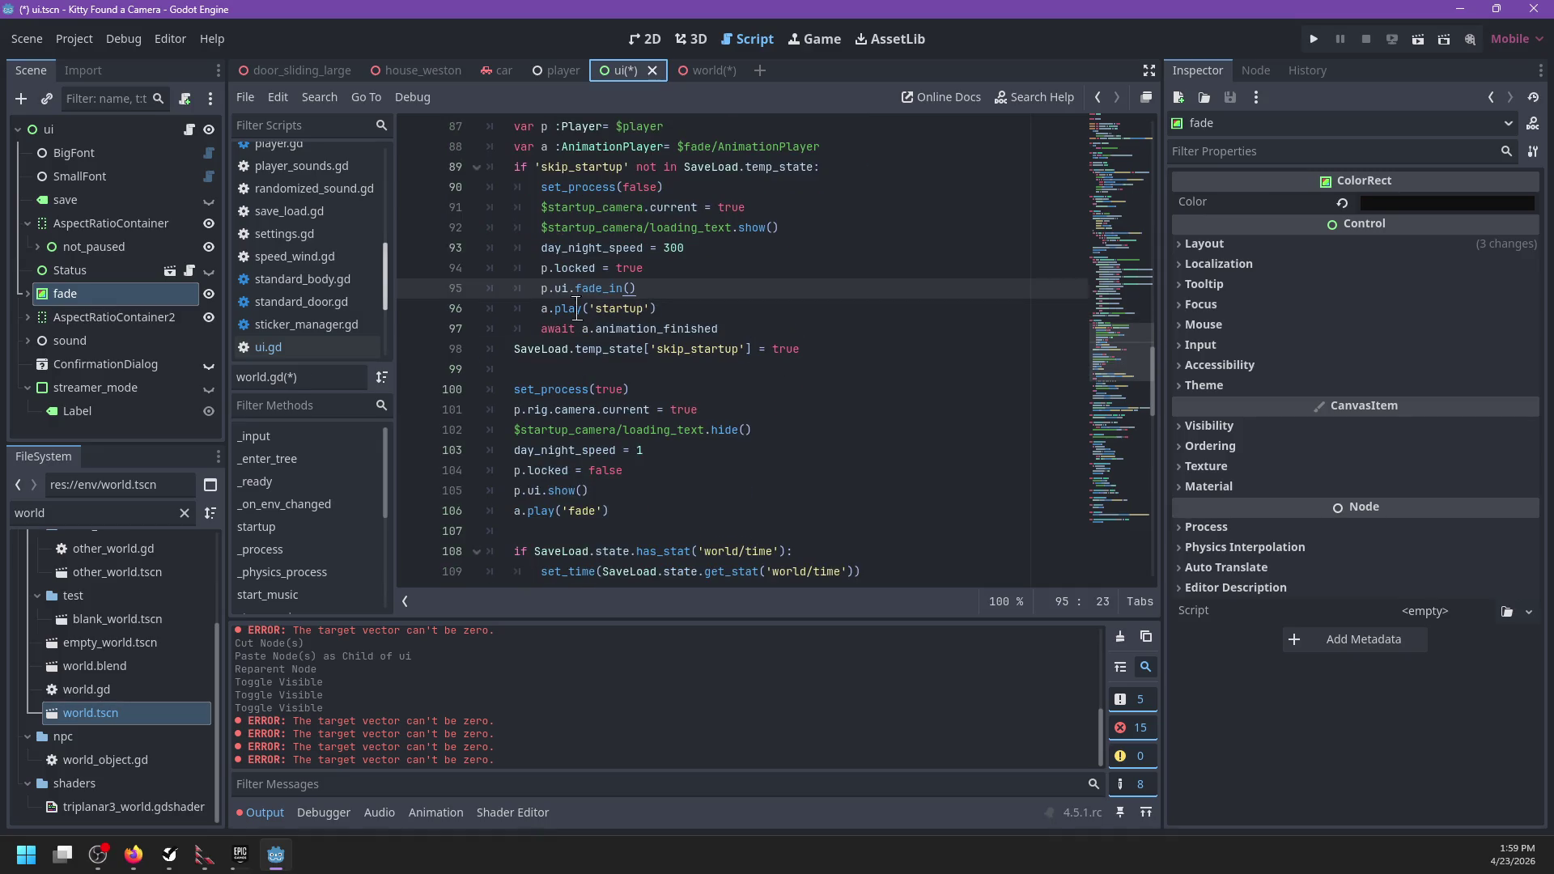
Step: Add 'await p.ui.started_up' below it and prefix the fade_in line with 'await'
{"action": "key", "text": "Return"}
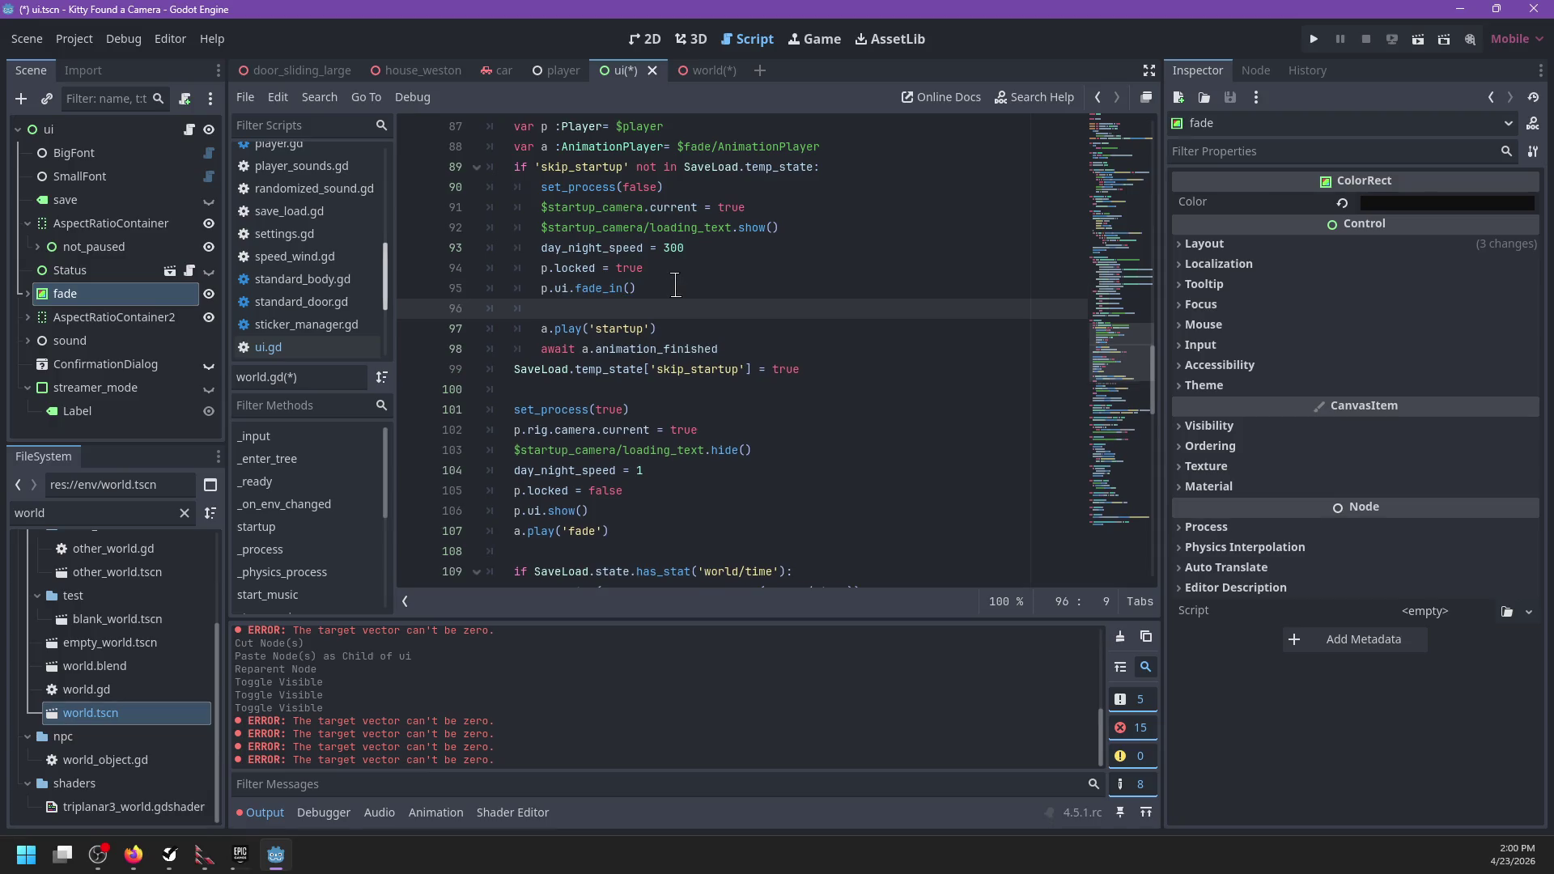
{"action": "type", "text": "await p.ui"}
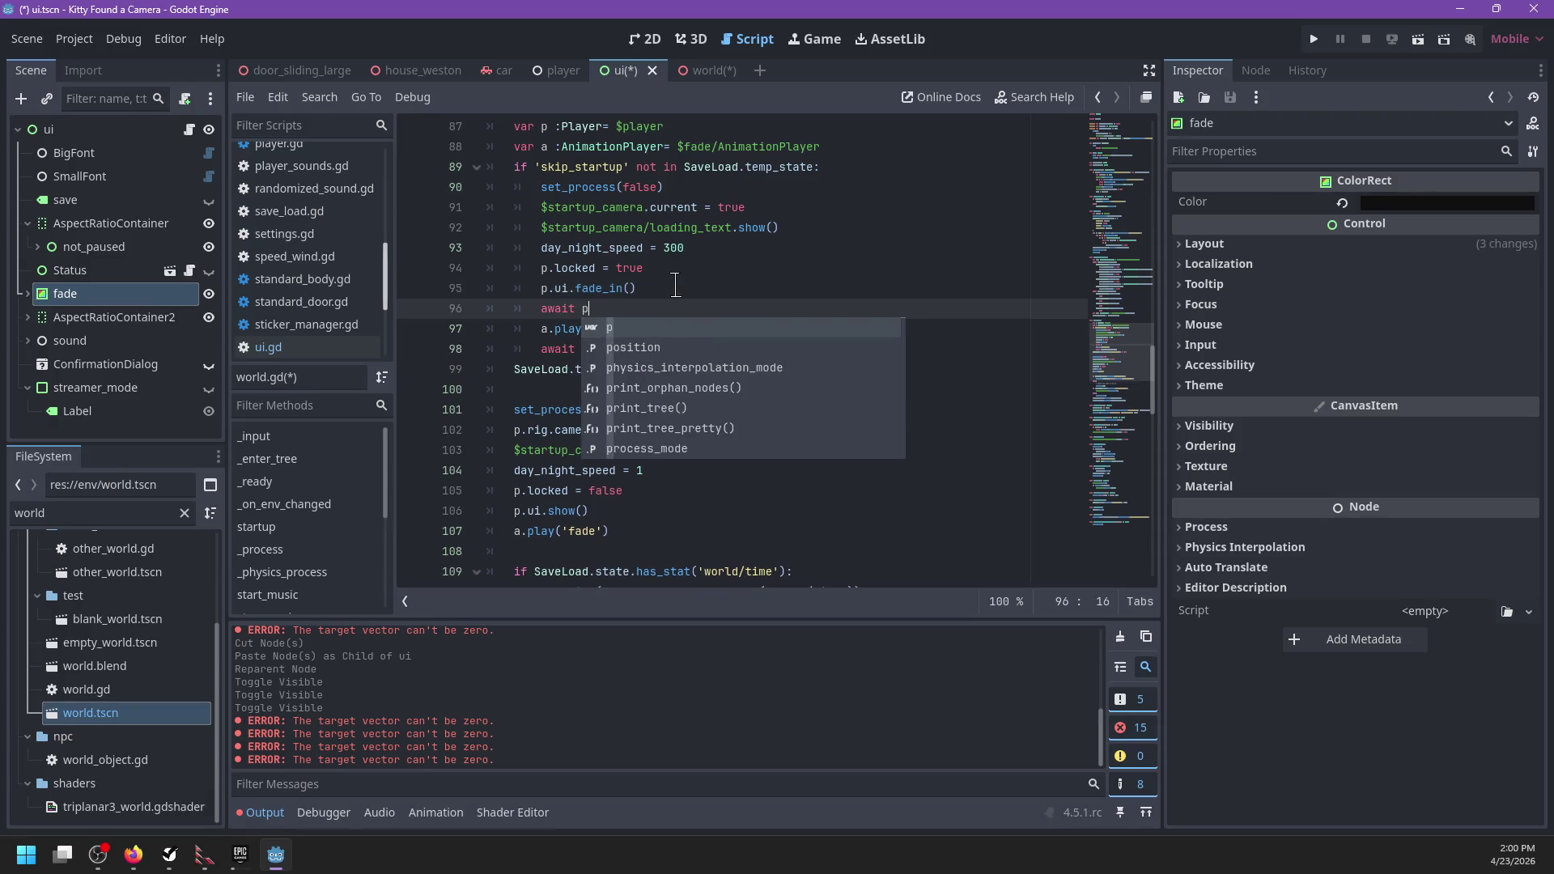
{"action": "type", "text": ".star"}
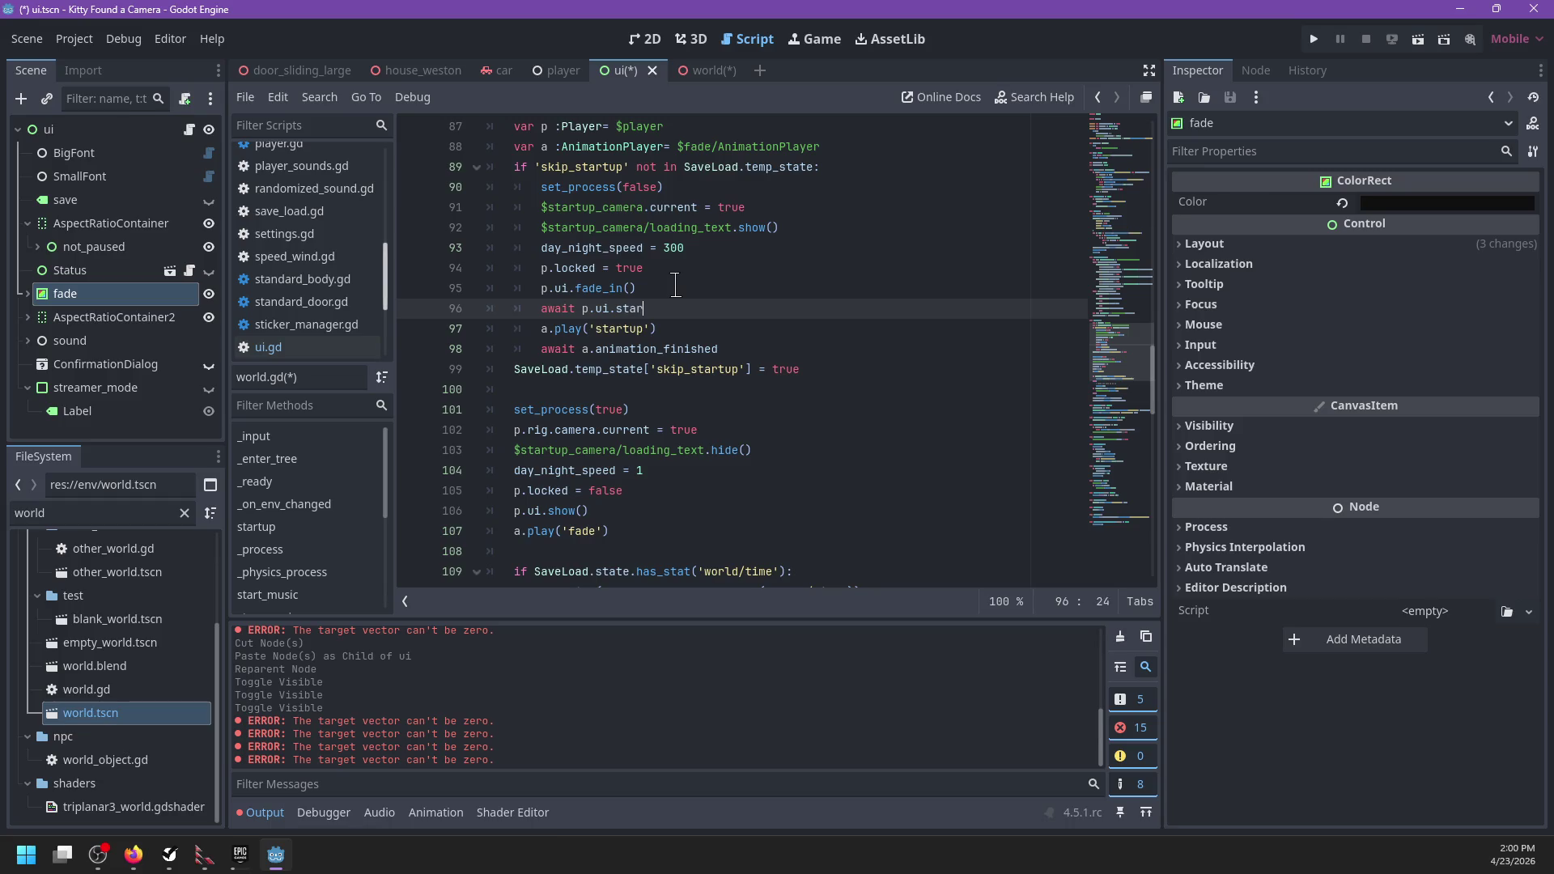
{"action": "type", "text": "ted_up()"}
{"action": "double_click", "coordinate": [592, 289]}
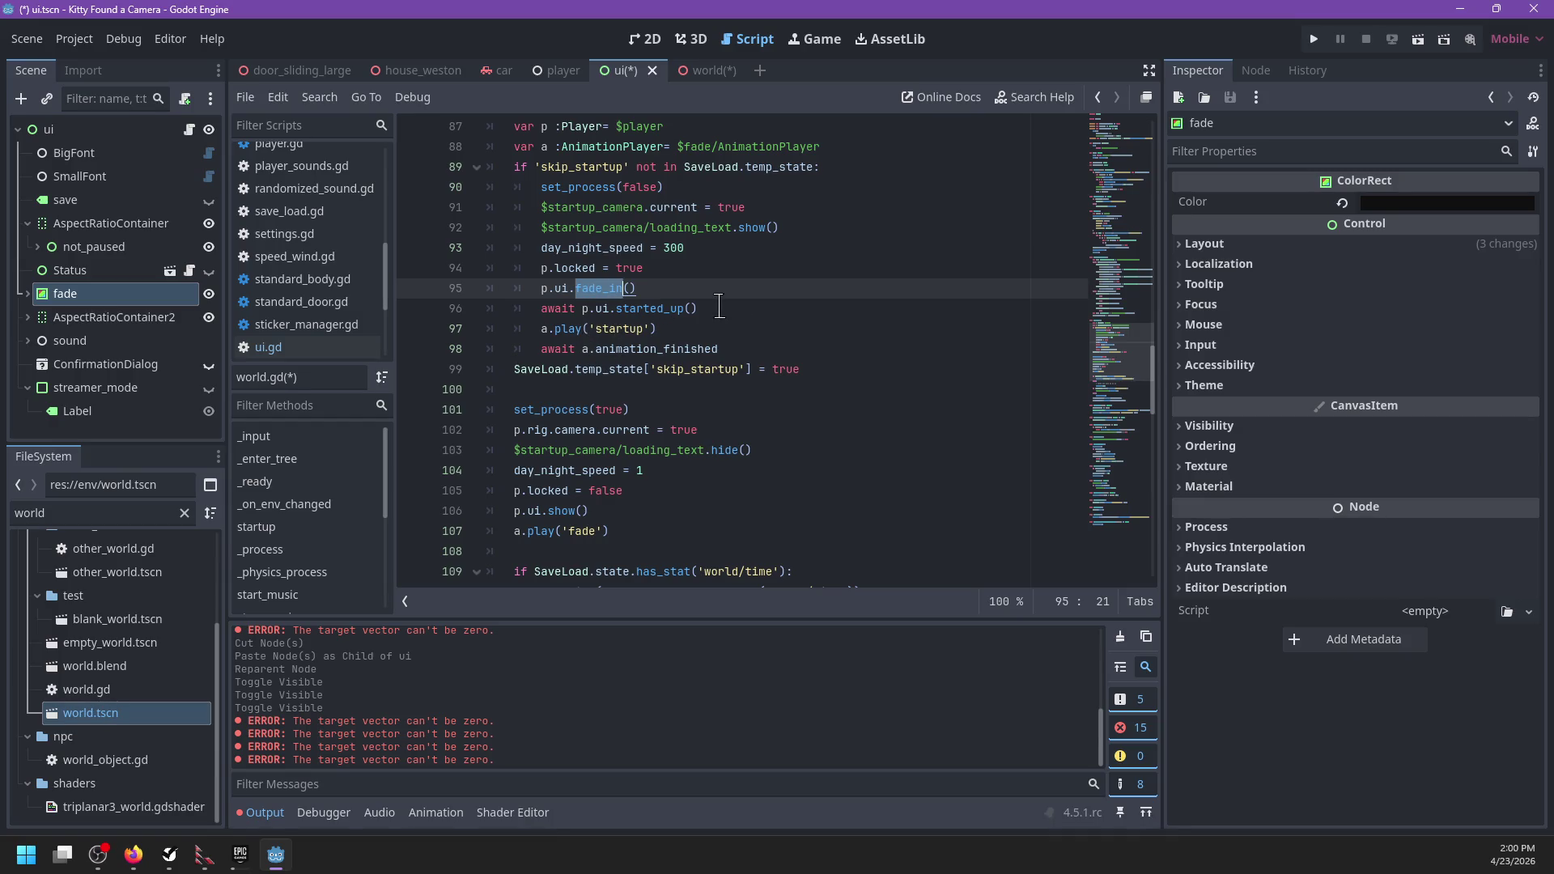
{"action": "left_click", "coordinate": [716, 307]}
{"action": "key", "text": "BackSpace"}
{"action": "key", "text": "BackSpace"}
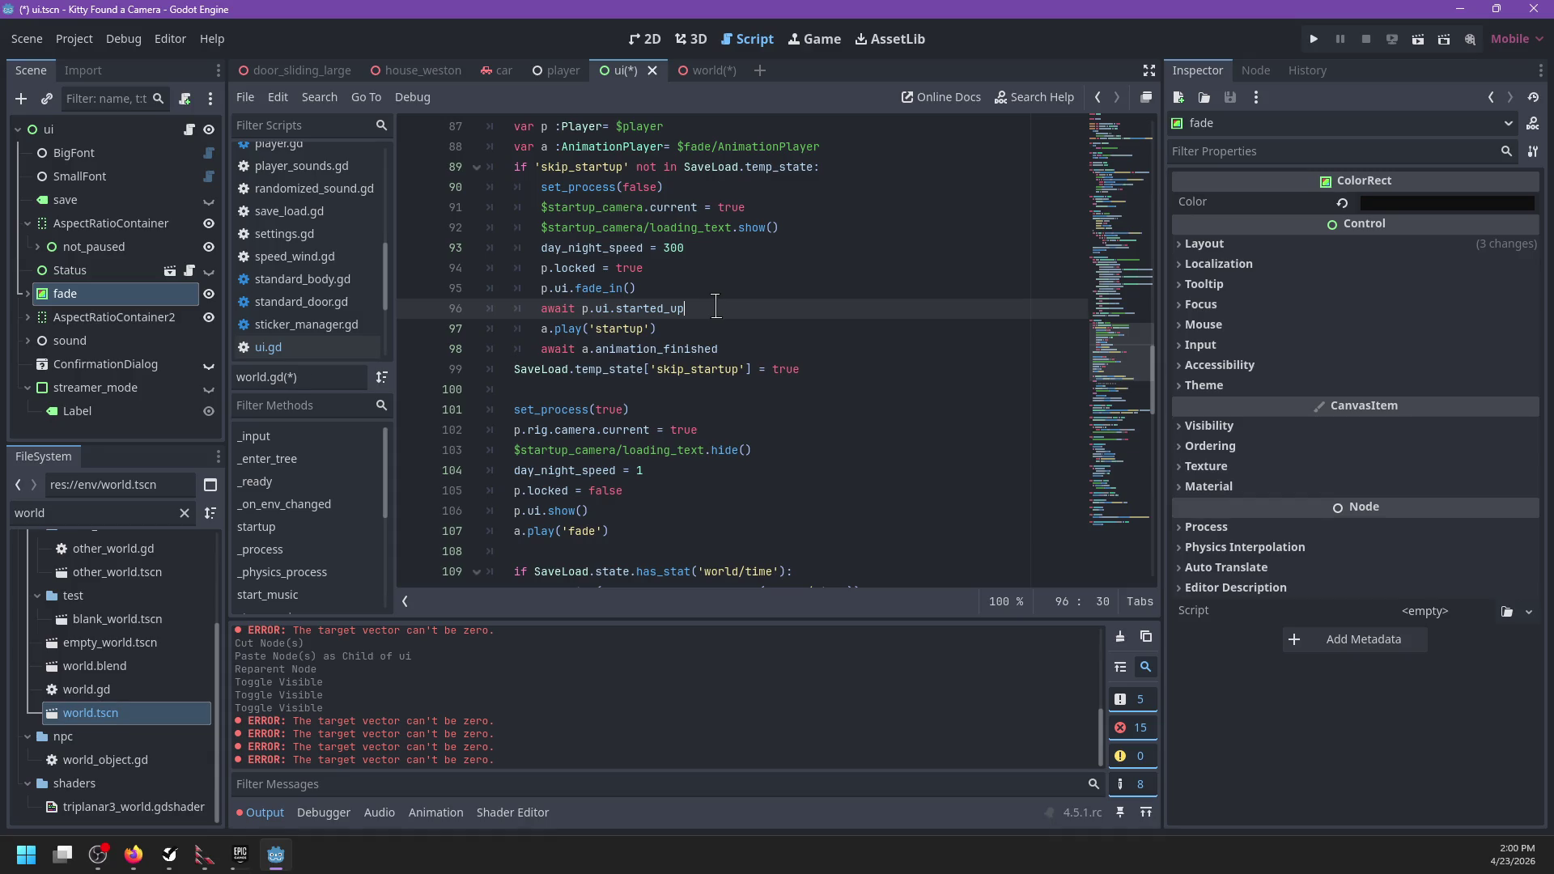
{"action": "left_click", "coordinate": [541, 288]}
{"action": "type", "text": "await"}
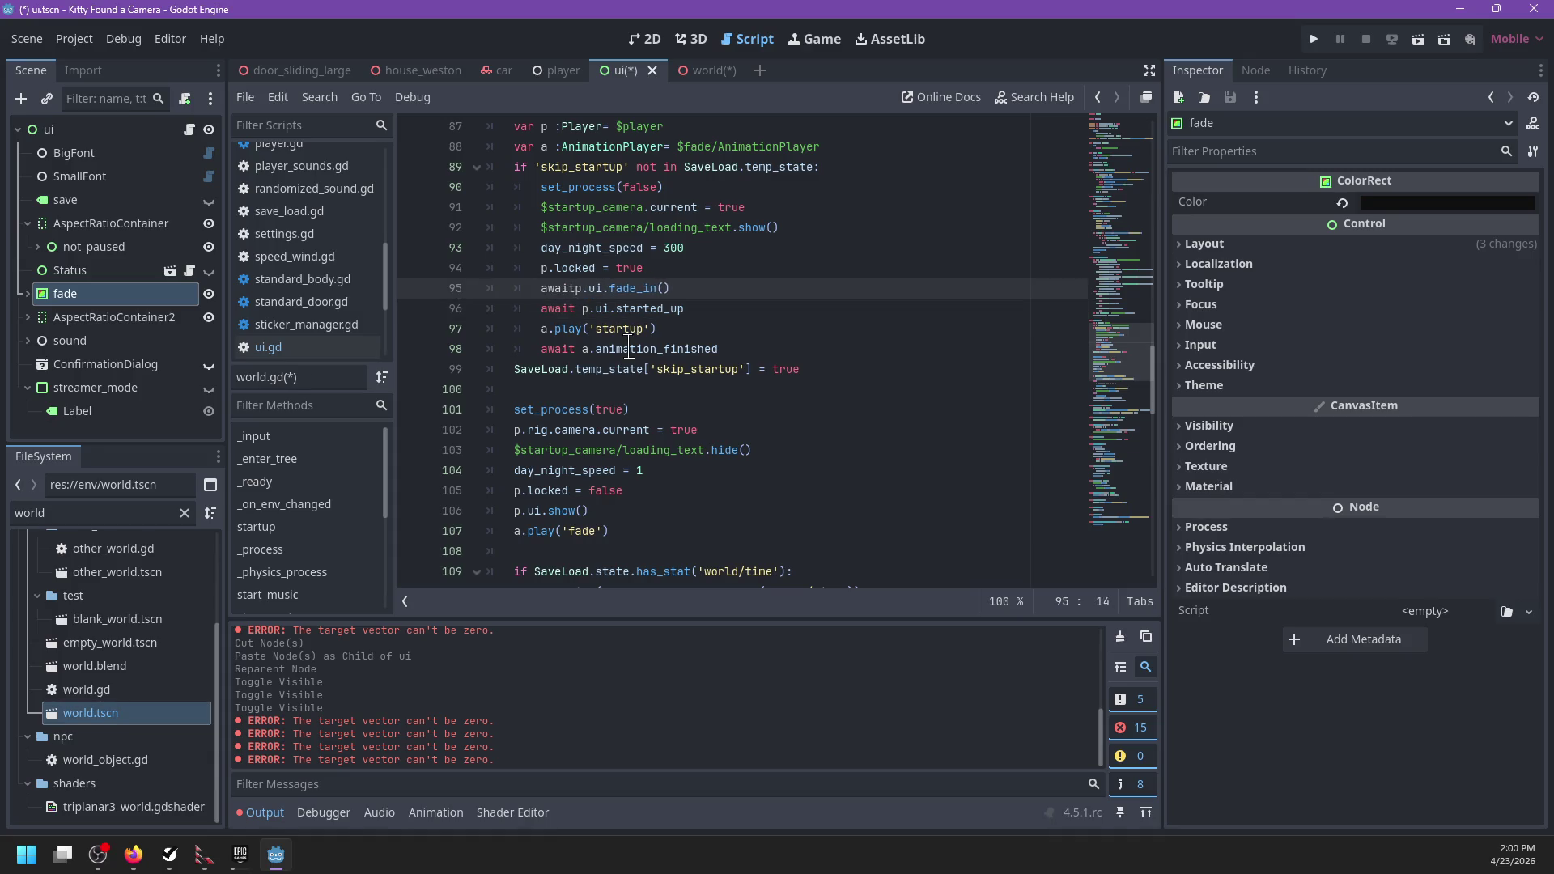
{"action": "left_click", "coordinate": [712, 302]}
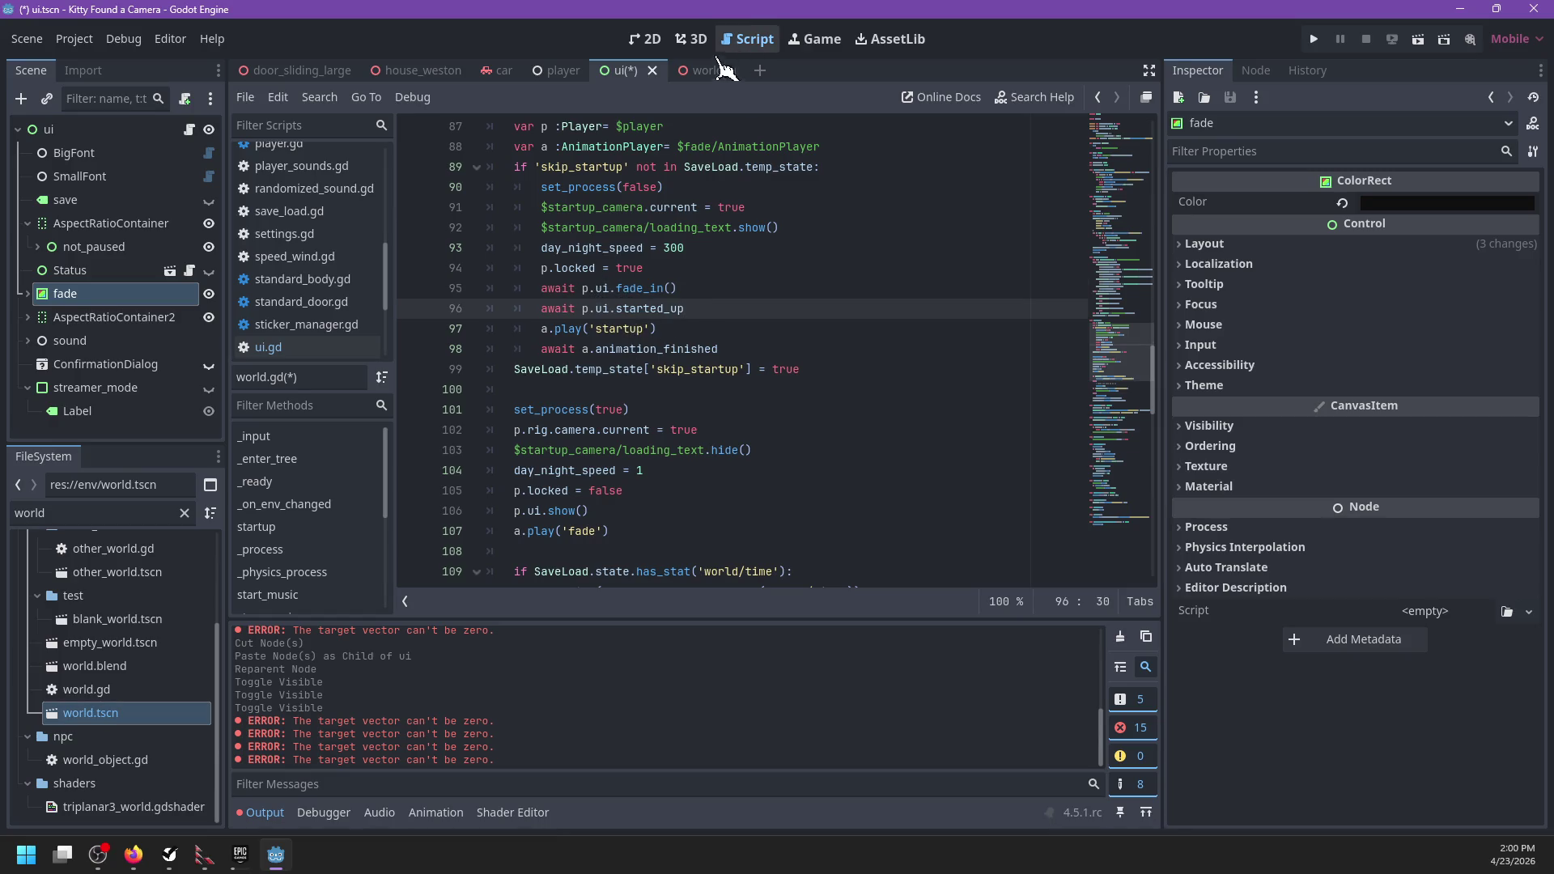
{"action": "left_click", "coordinate": [300, 348]}
Step: Declare a new fade_in() function after _update_time in ui.gd
{"action": "left_click", "coordinate": [608, 330]}
{"action": "scroll", "coordinate": [1125, 340], "scroll_direction": "down", "scroll_amount": 12}
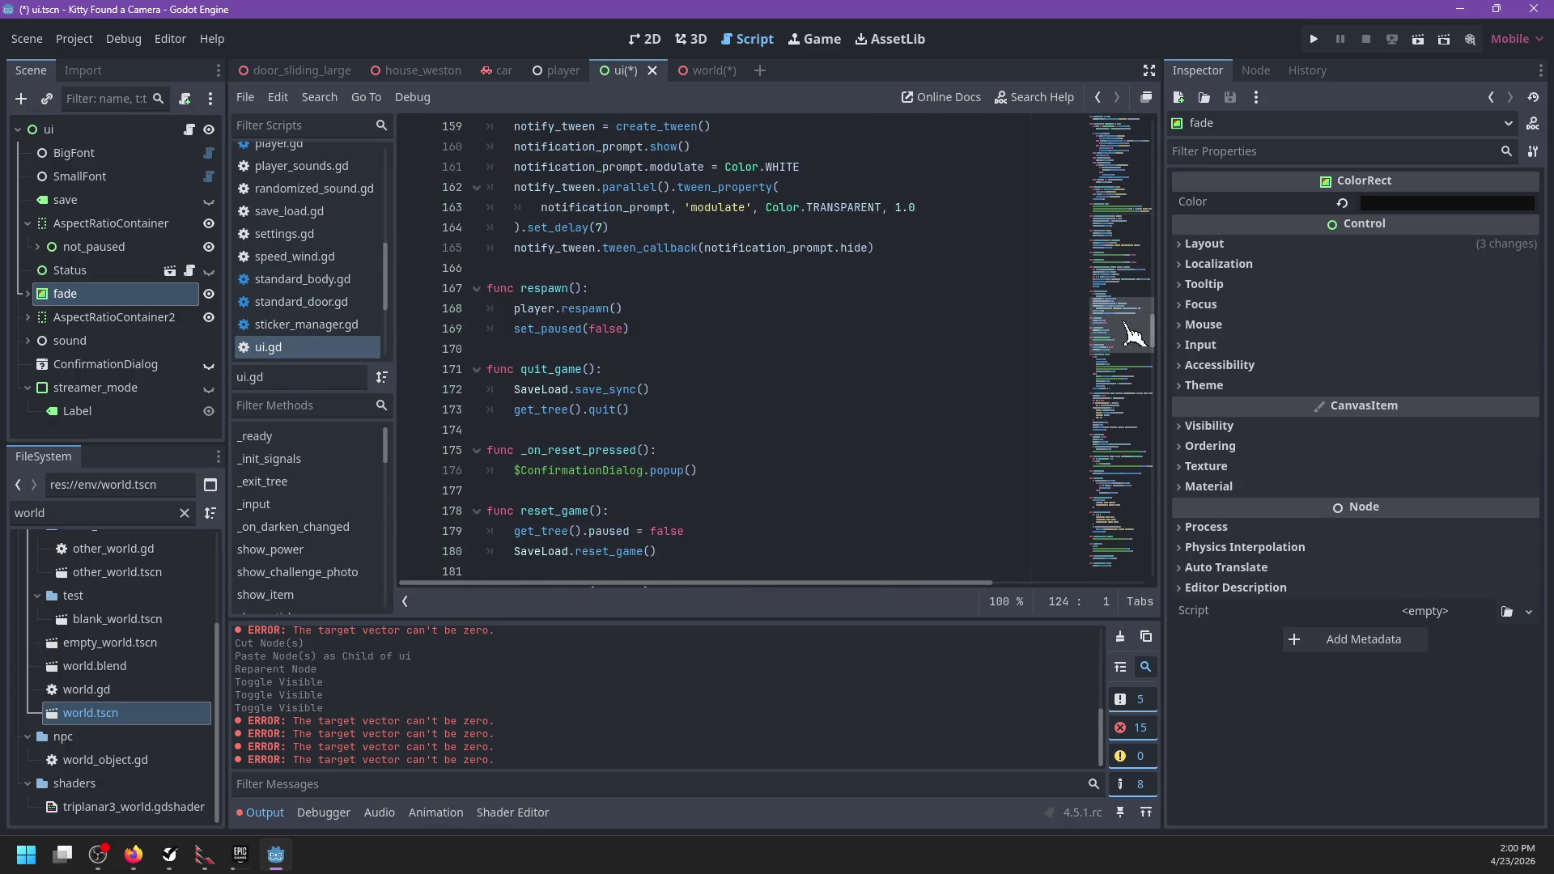
{"action": "scroll", "coordinate": [1133, 333], "scroll_direction": "down", "scroll_amount": 20}
{"action": "left_click", "coordinate": [624, 551]}
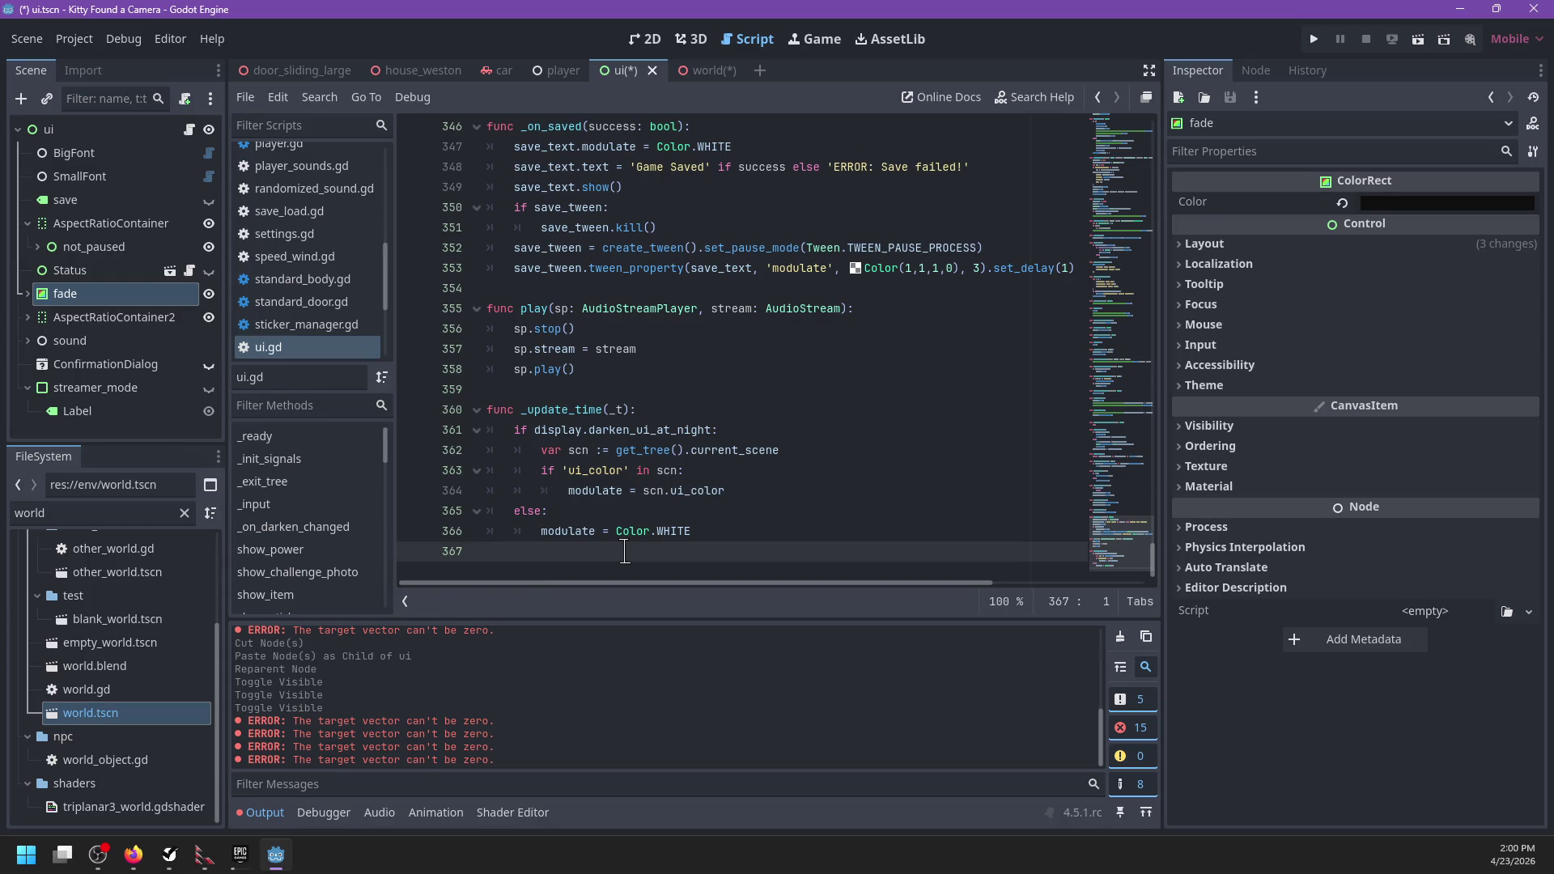
{"action": "key", "text": "Return"}
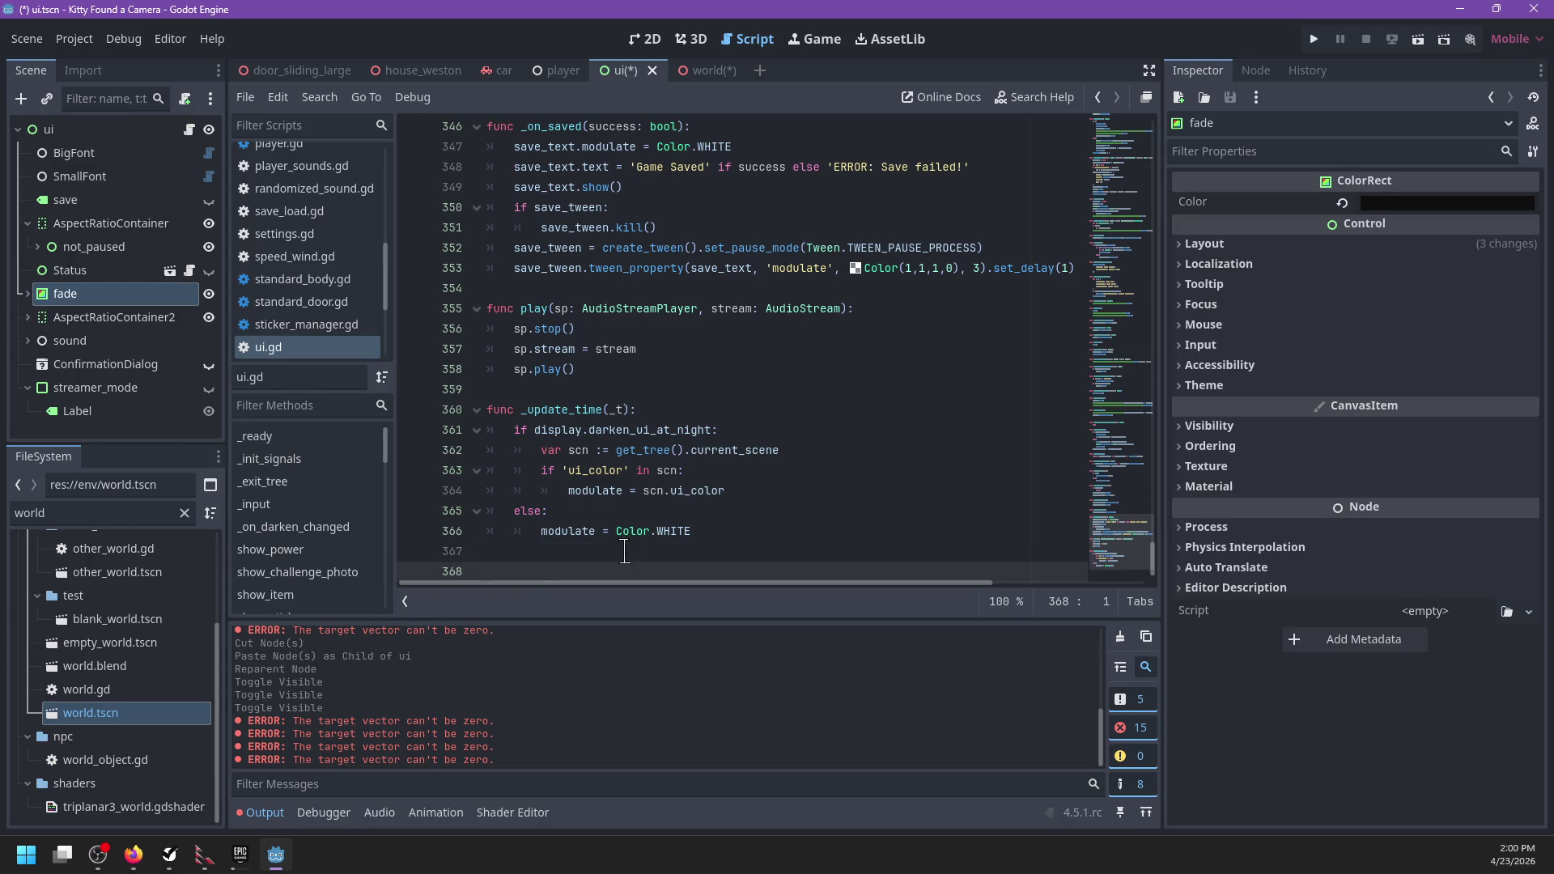
{"action": "key", "text": "BackSpace"}
{"action": "scroll", "coordinate": [599, 335], "scroll_direction": "up", "scroll_amount": 2}
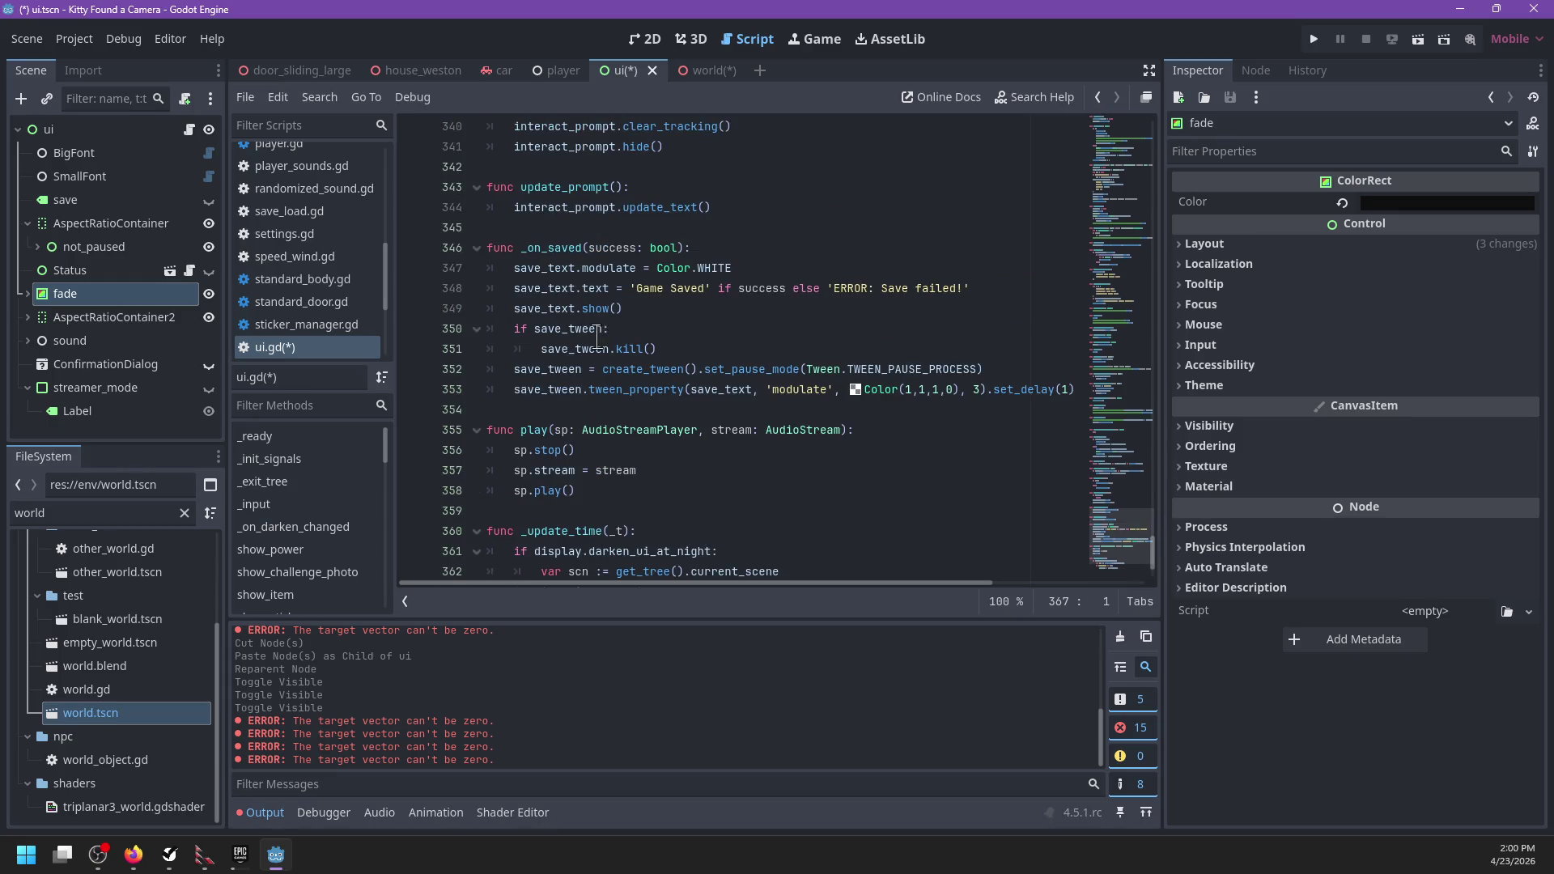
{"action": "scroll", "coordinate": [597, 339], "scroll_direction": "up", "scroll_amount": 4}
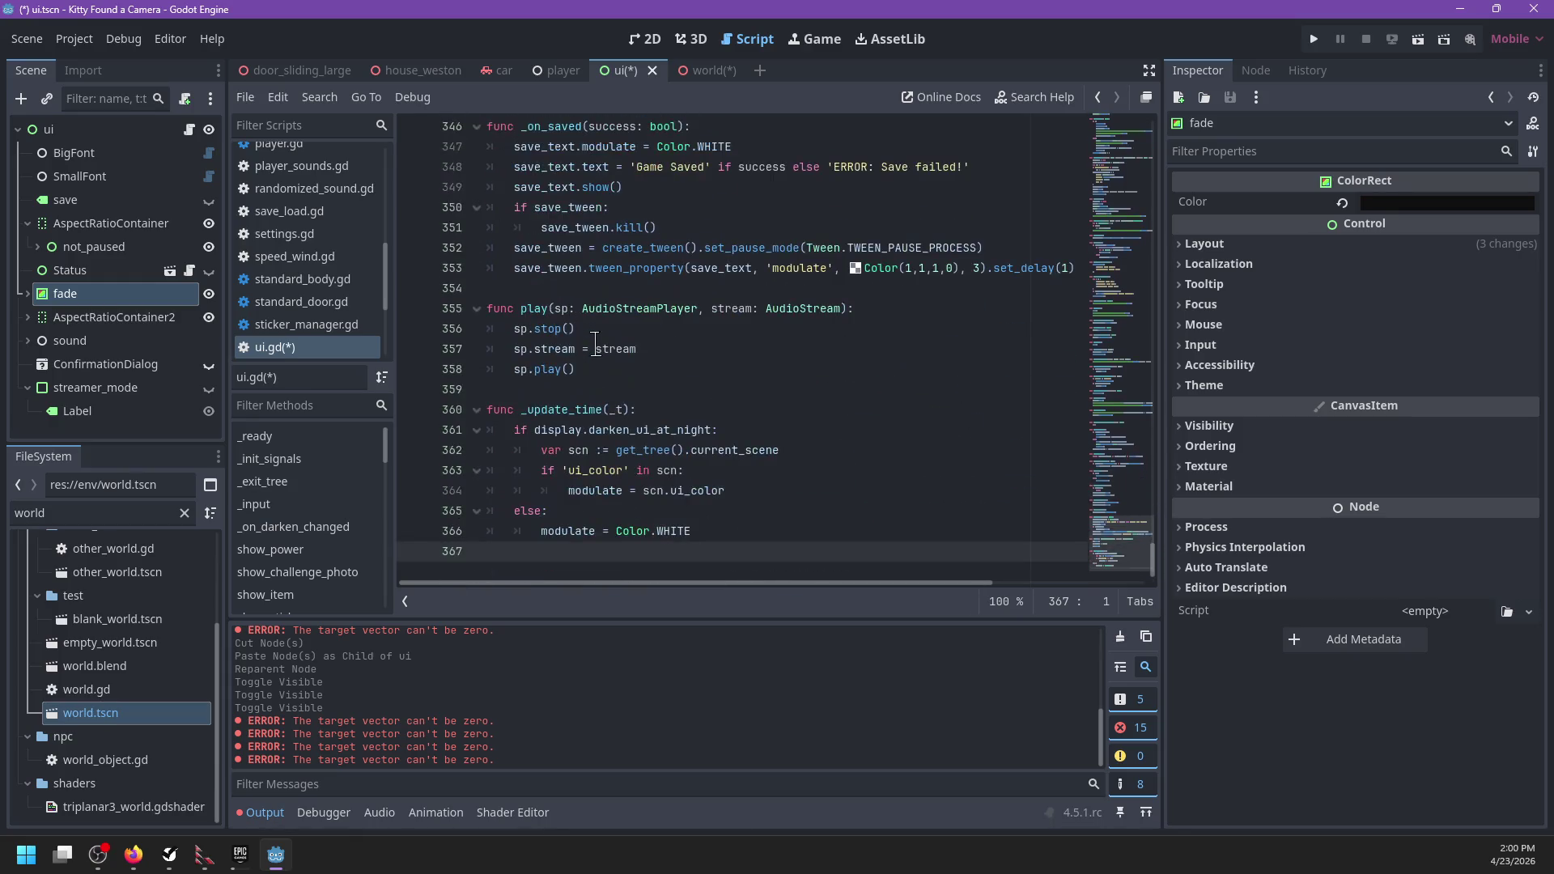
{"action": "key", "text": "Return"}
{"action": "type", "text": "fade_in():"}
{"action": "key", "text": "Return"}
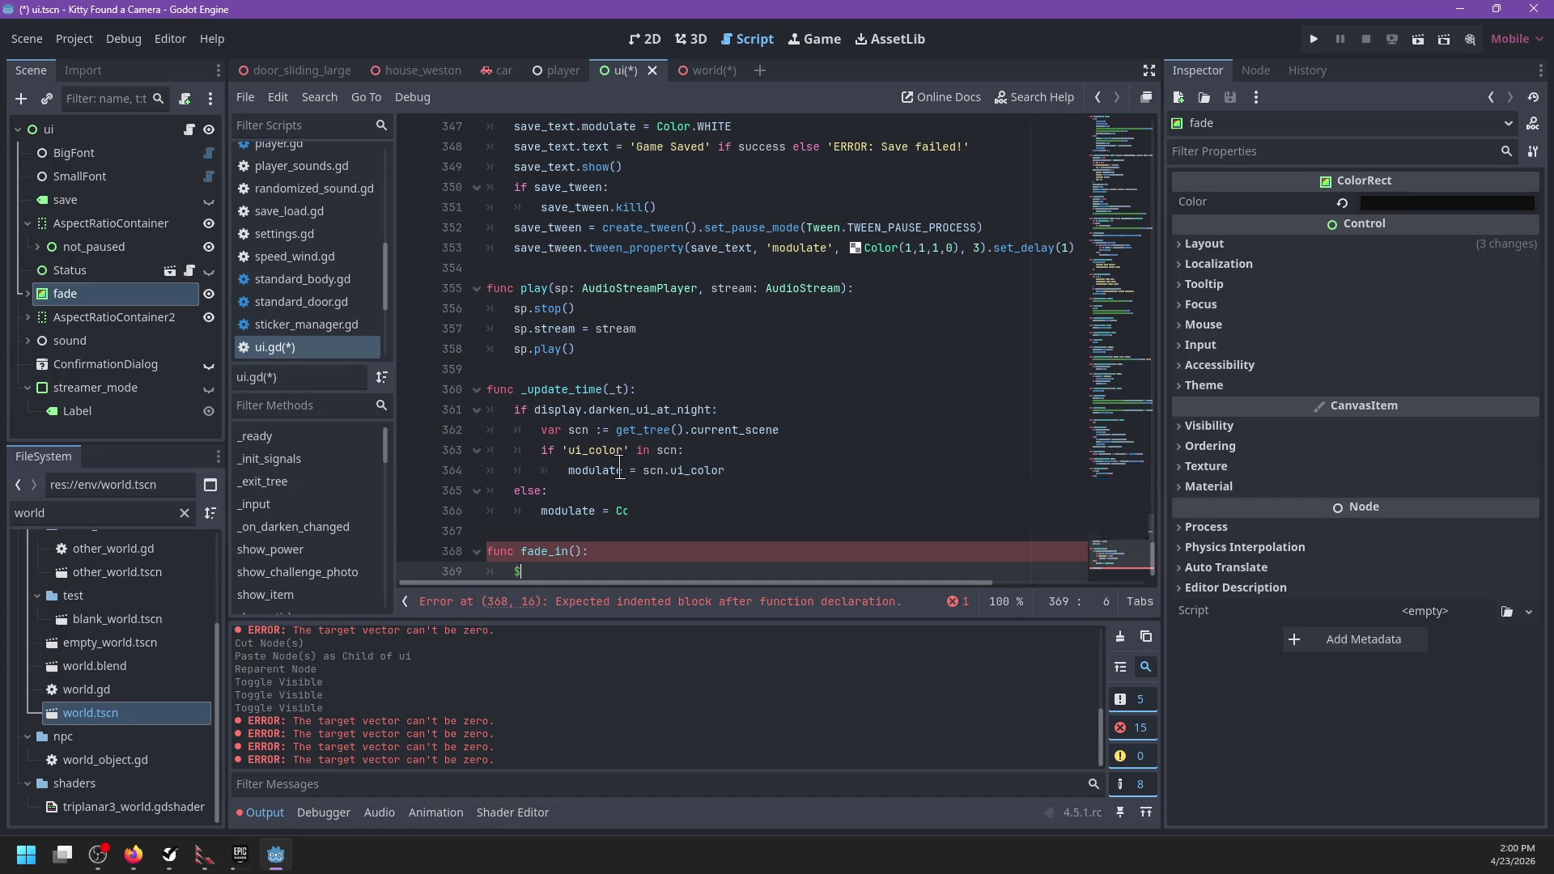
Step: Add 'var a: AnimationPlayer =' for the fade/AnimationPlayer node as fade_in's first line
{"action": "type", "text": "fade"}
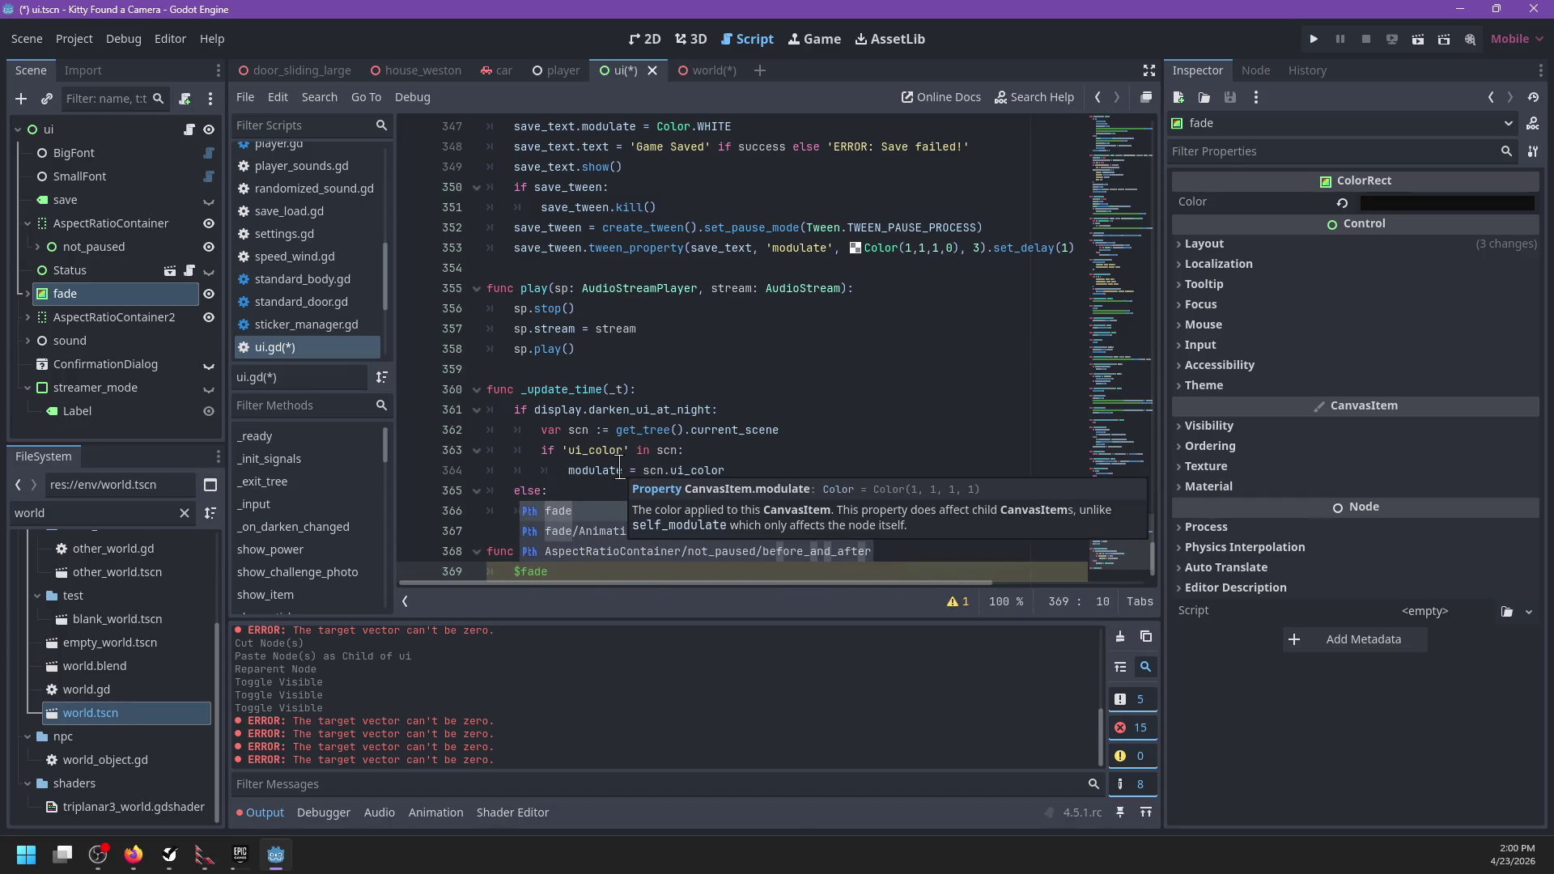
{"action": "type", "text": "/AnimationPlayer"}
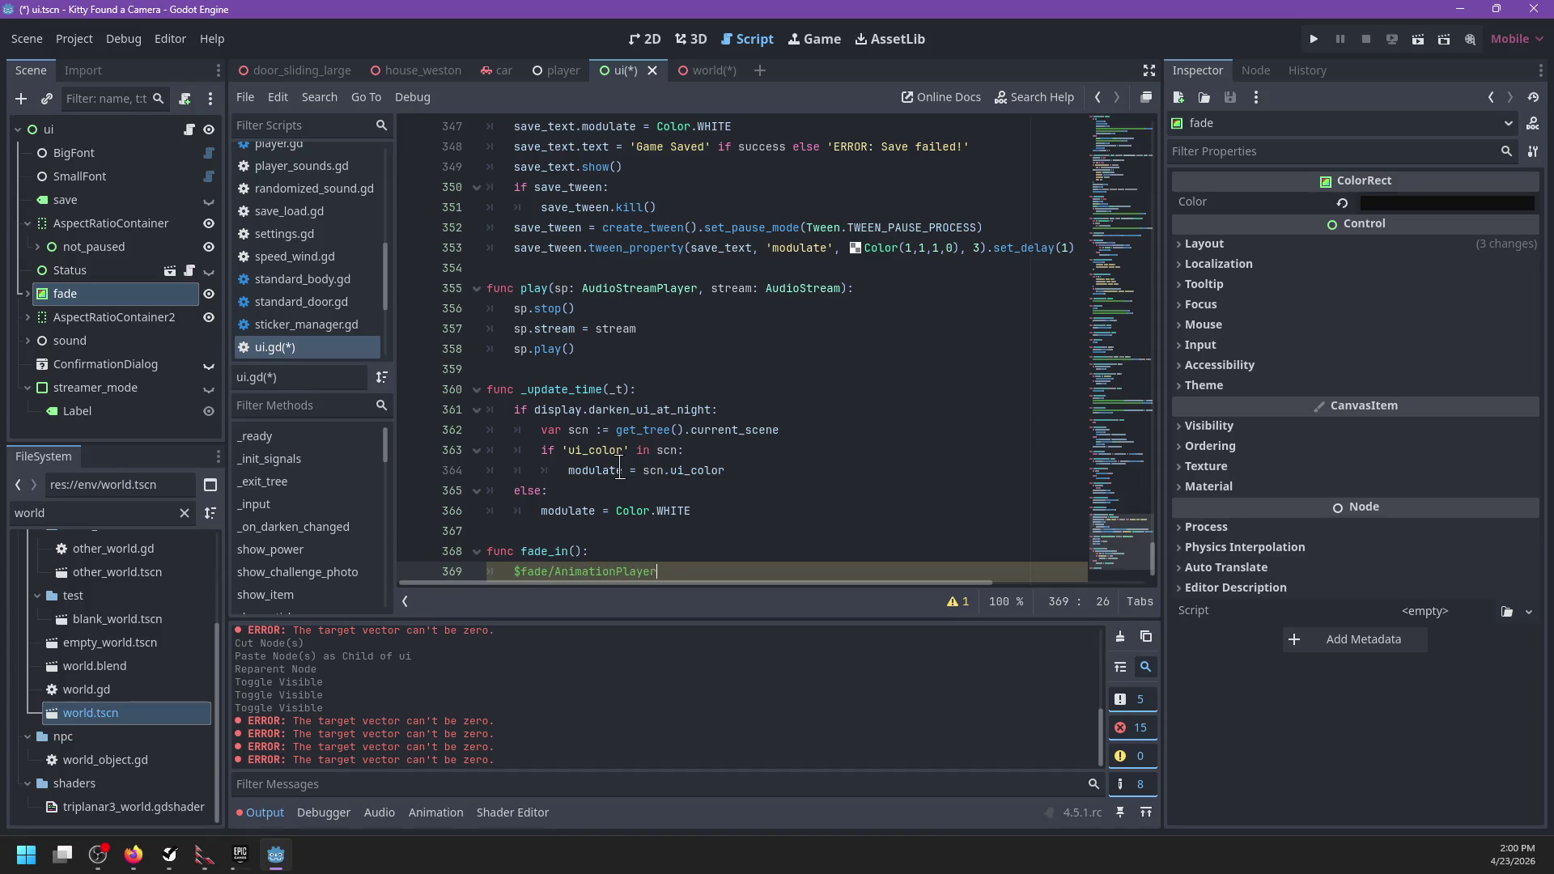
{"action": "type", "text": "."}
{"action": "key", "text": "Escape"}
{"action": "key", "text": "Home"}
{"action": "type", "text": "var a: AnimationPlayer ="}
{"action": "key", "text": "End"}
{"action": "key", "text": "BackSpace"}
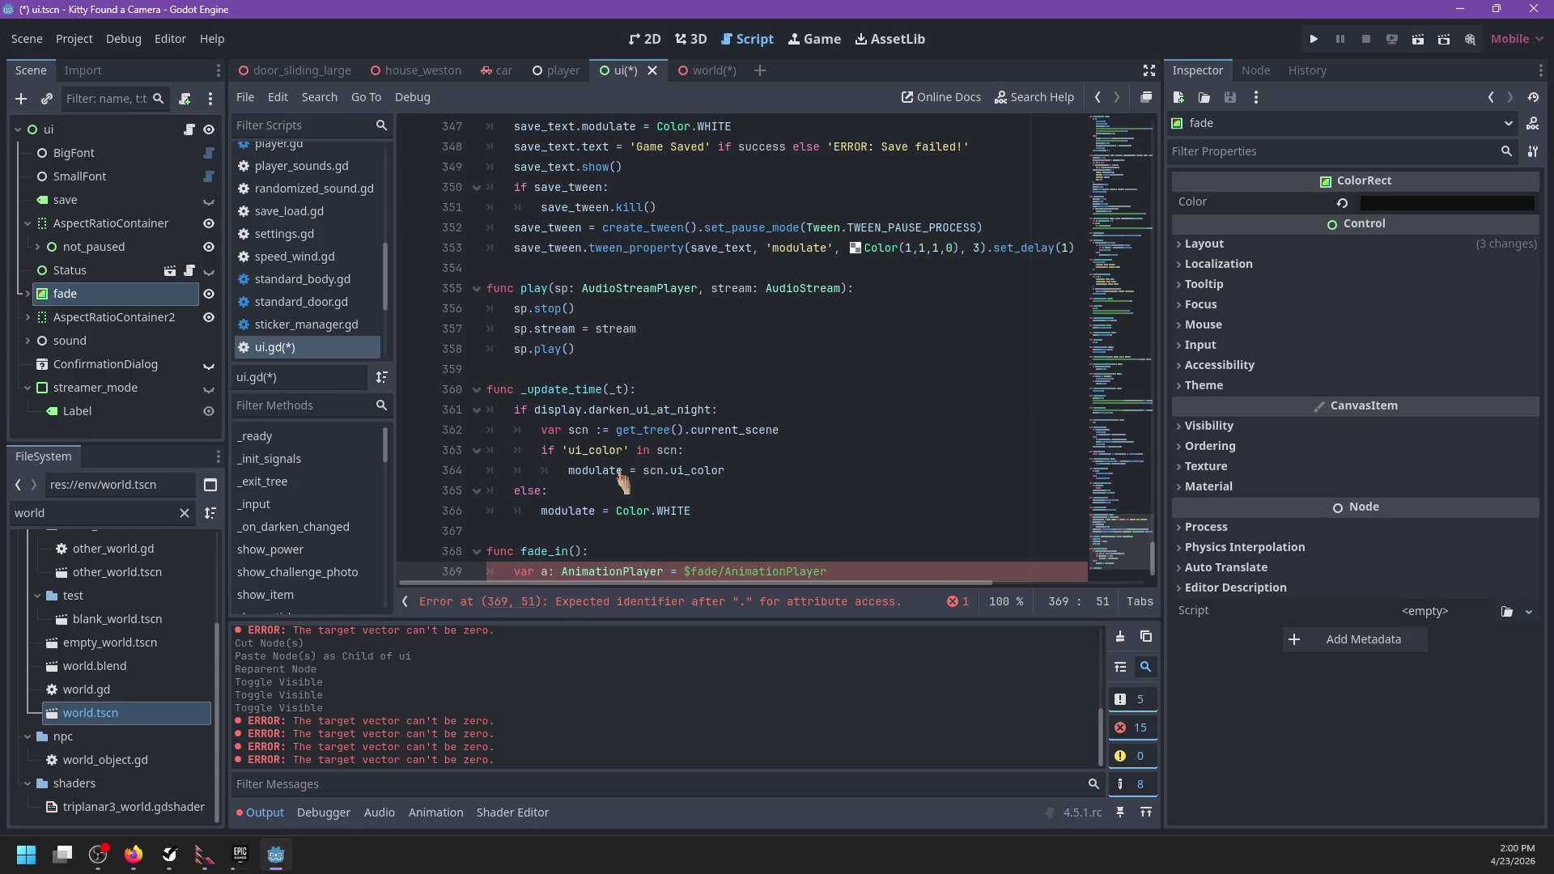
{"action": "key", "text": "Return"}
Step: Add a.play('startup') to fade_in
{"action": "type", "text": "a.pla"}
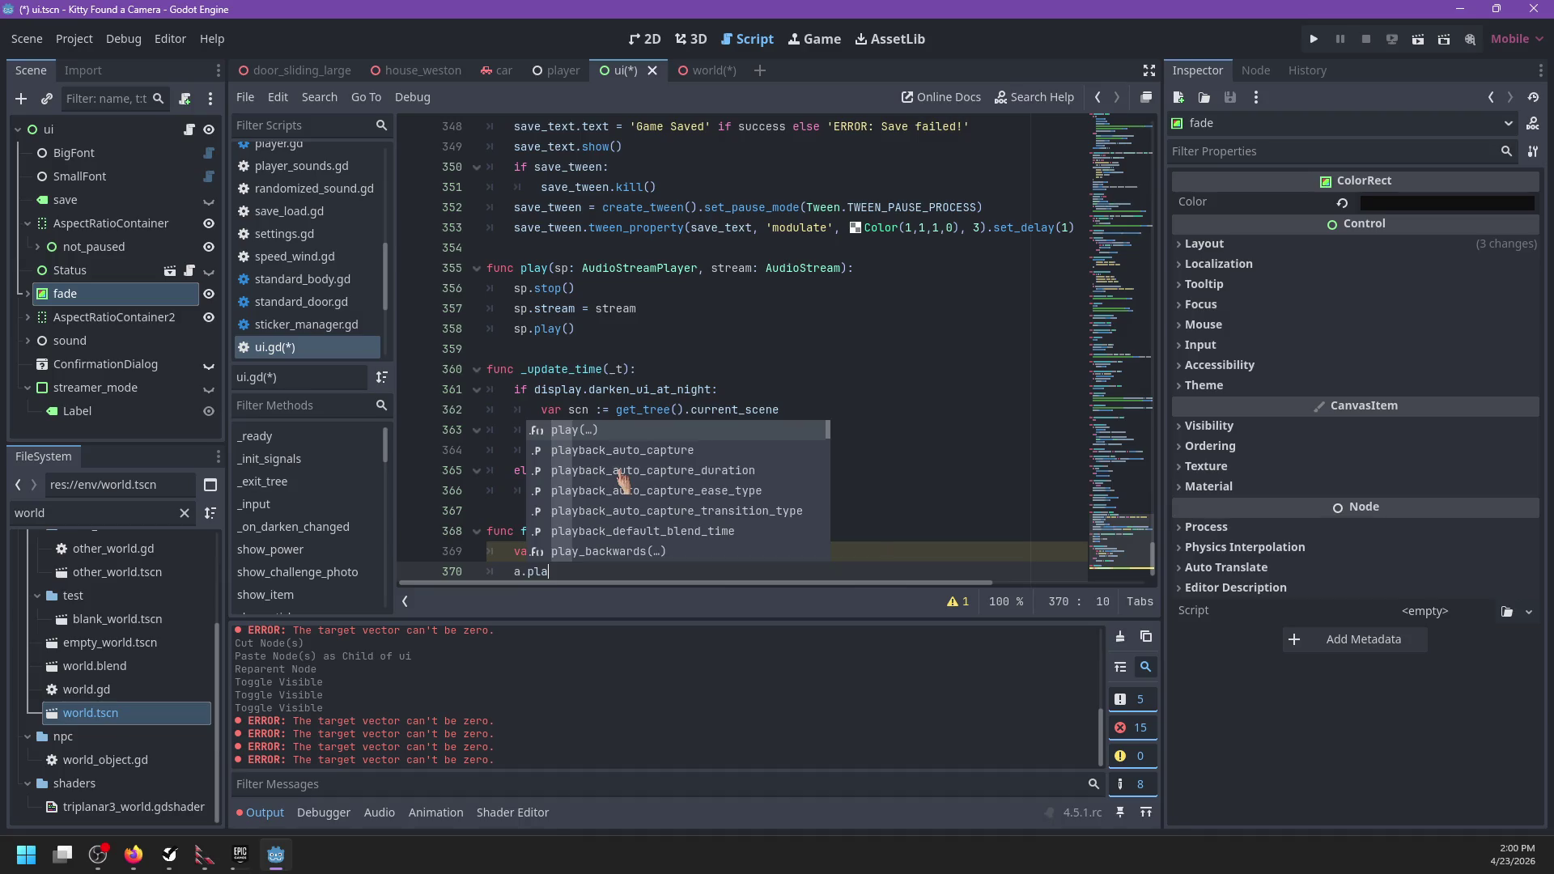
{"action": "key", "text": "Return"}
{"action": "key", "text": "Up"}
{"action": "key", "text": "Return"}
{"action": "type", "text": ")"}
Step: Add 'await a.animation_finished' followed by a return line
{"action": "key", "text": "Return"}
{"action": "type", "text": "a."}
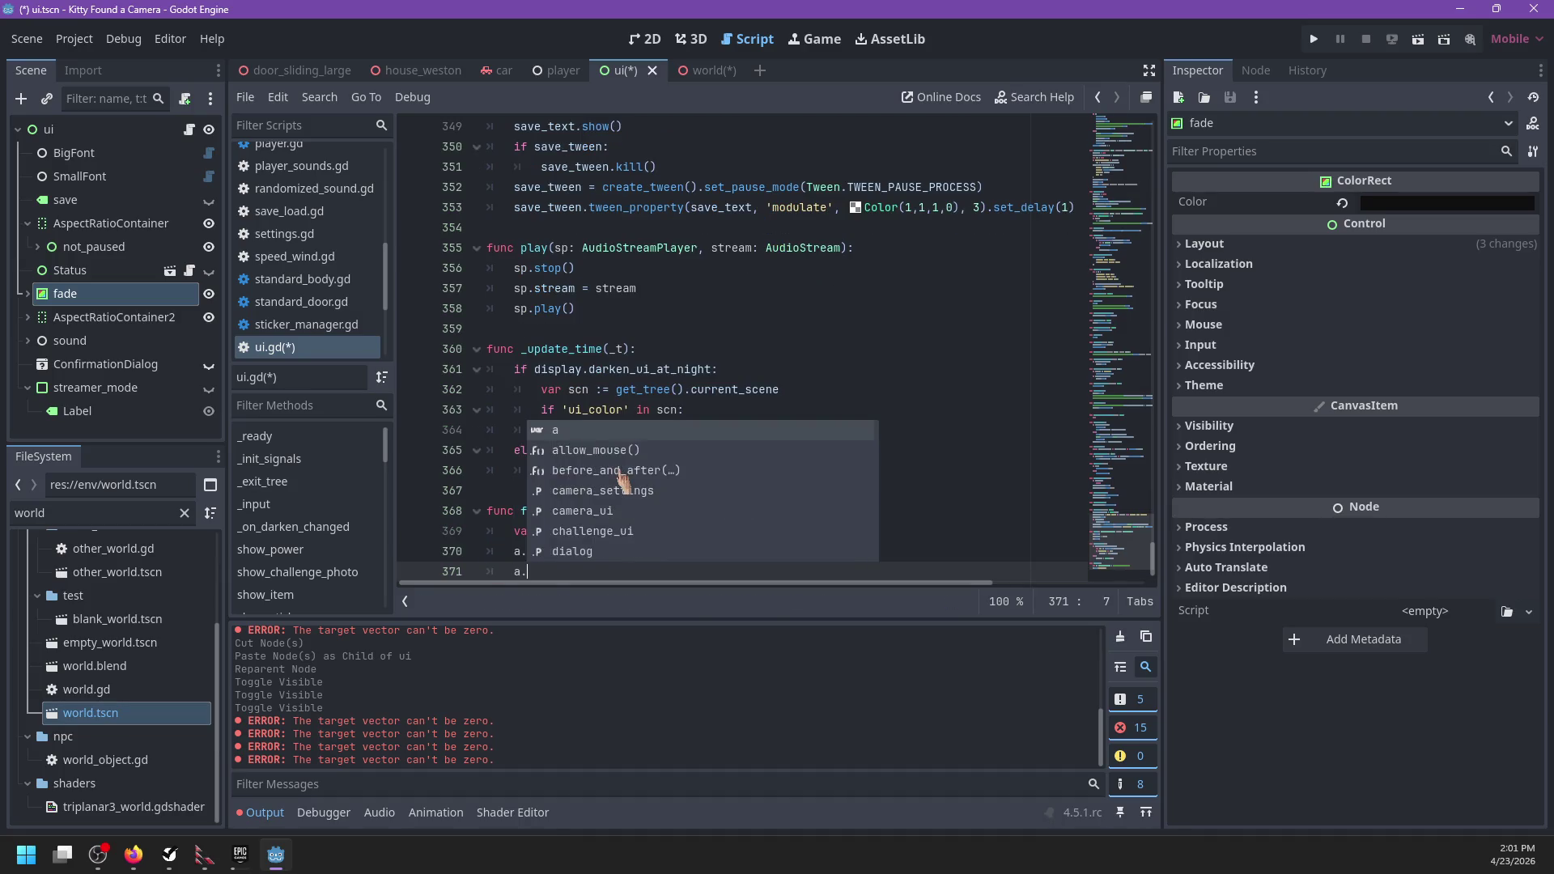
{"action": "key", "text": "BackSpace"}
{"action": "type", "text": "t a.anima"}
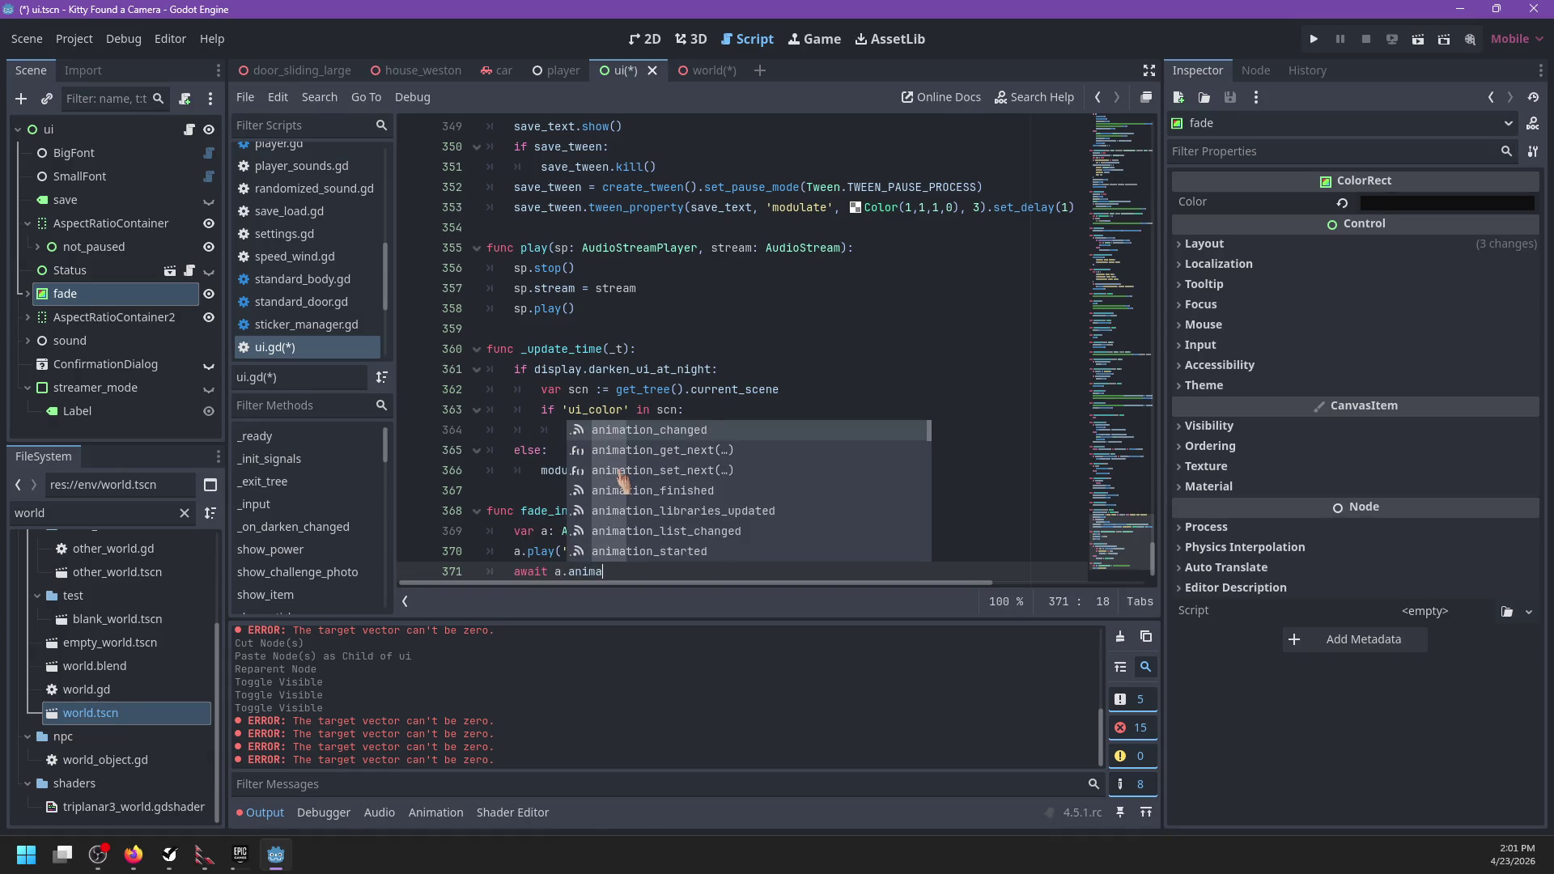
{"action": "key", "text": "Down"}
{"action": "key", "text": "Down"}
{"action": "key", "text": "Down"}
{"action": "key", "text": "Return"}
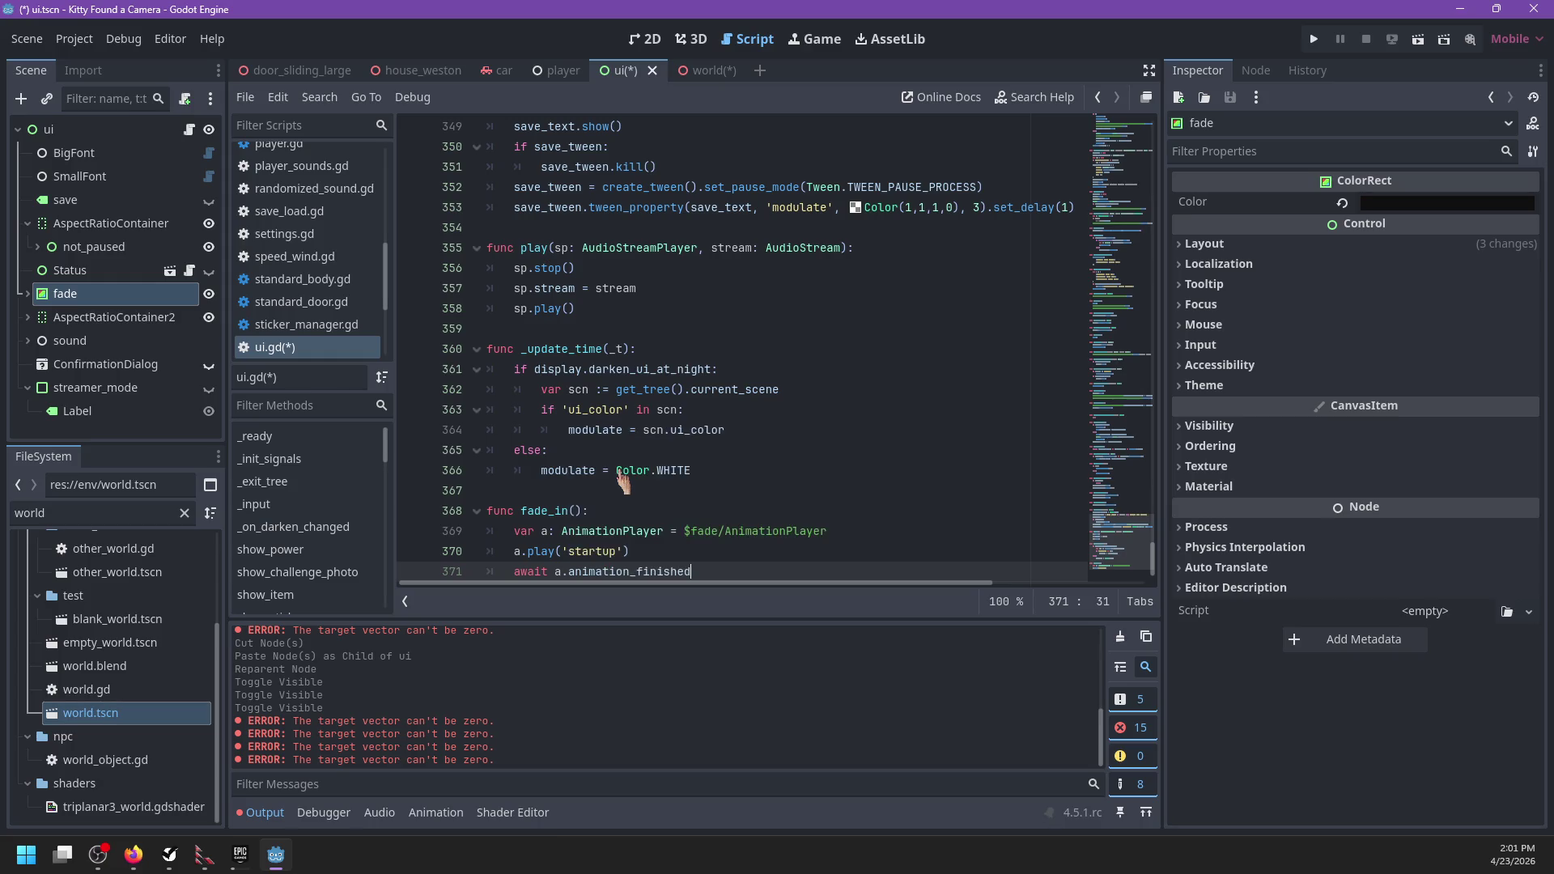
{"action": "key", "text": "Return"}
{"action": "type", "text": "return tru"}
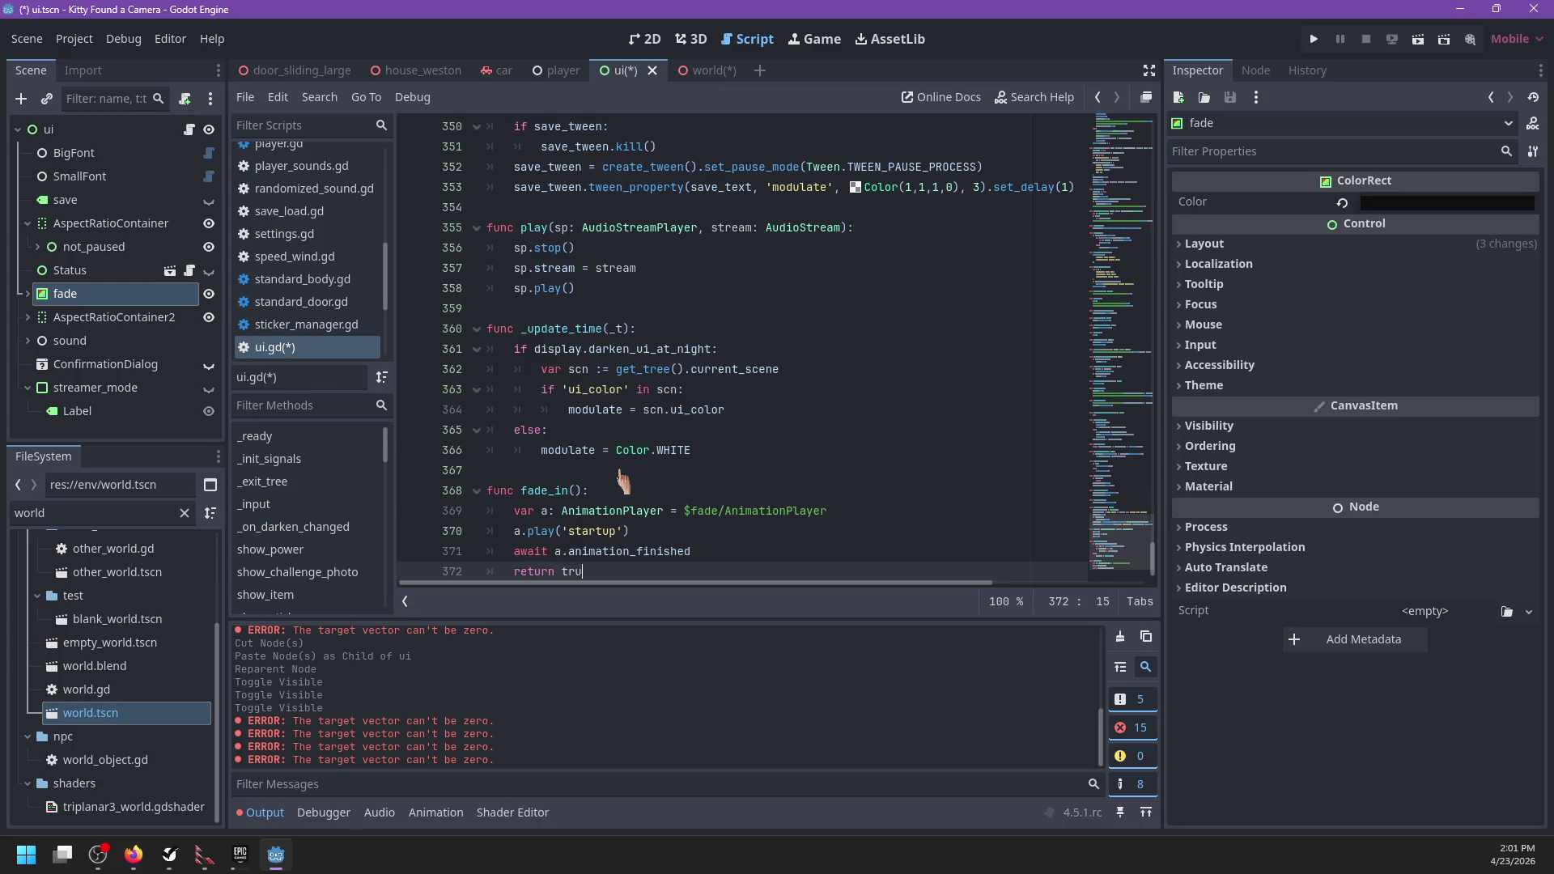
Step: Give fade_in a '-> bool' return type and save ui.gd
{"action": "key", "text": "Up"}
{"action": "key", "text": "Up"}
{"action": "key", "text": "Up"}
{"action": "key", "text": "Left"}
{"action": "type", "text": "-"}
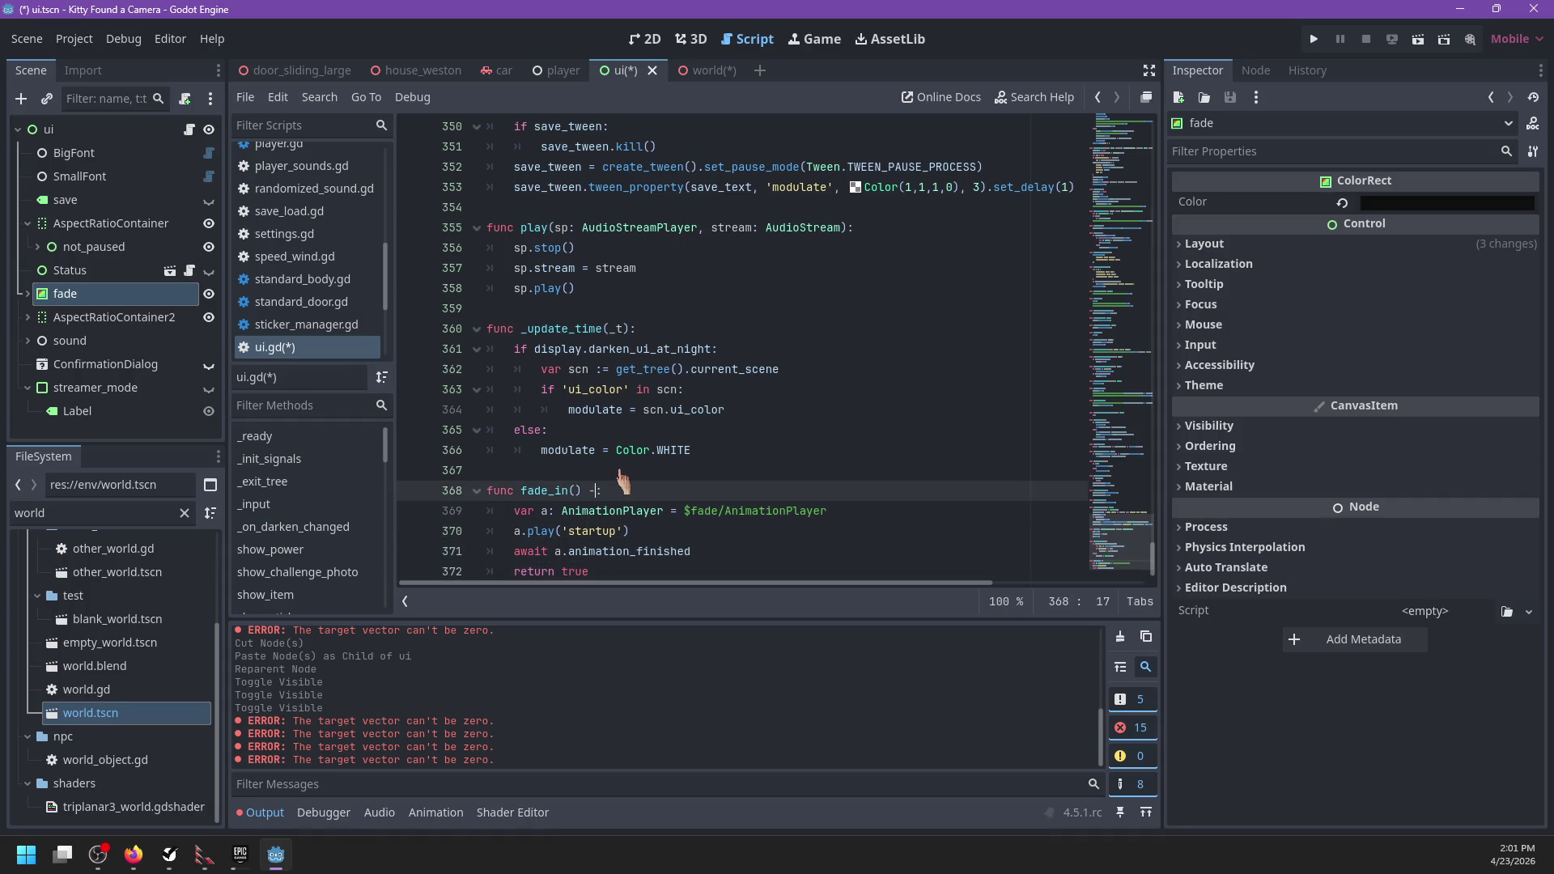
{"action": "scroll", "coordinate": [623, 473], "scroll_direction": "down", "scroll_amount": 1}
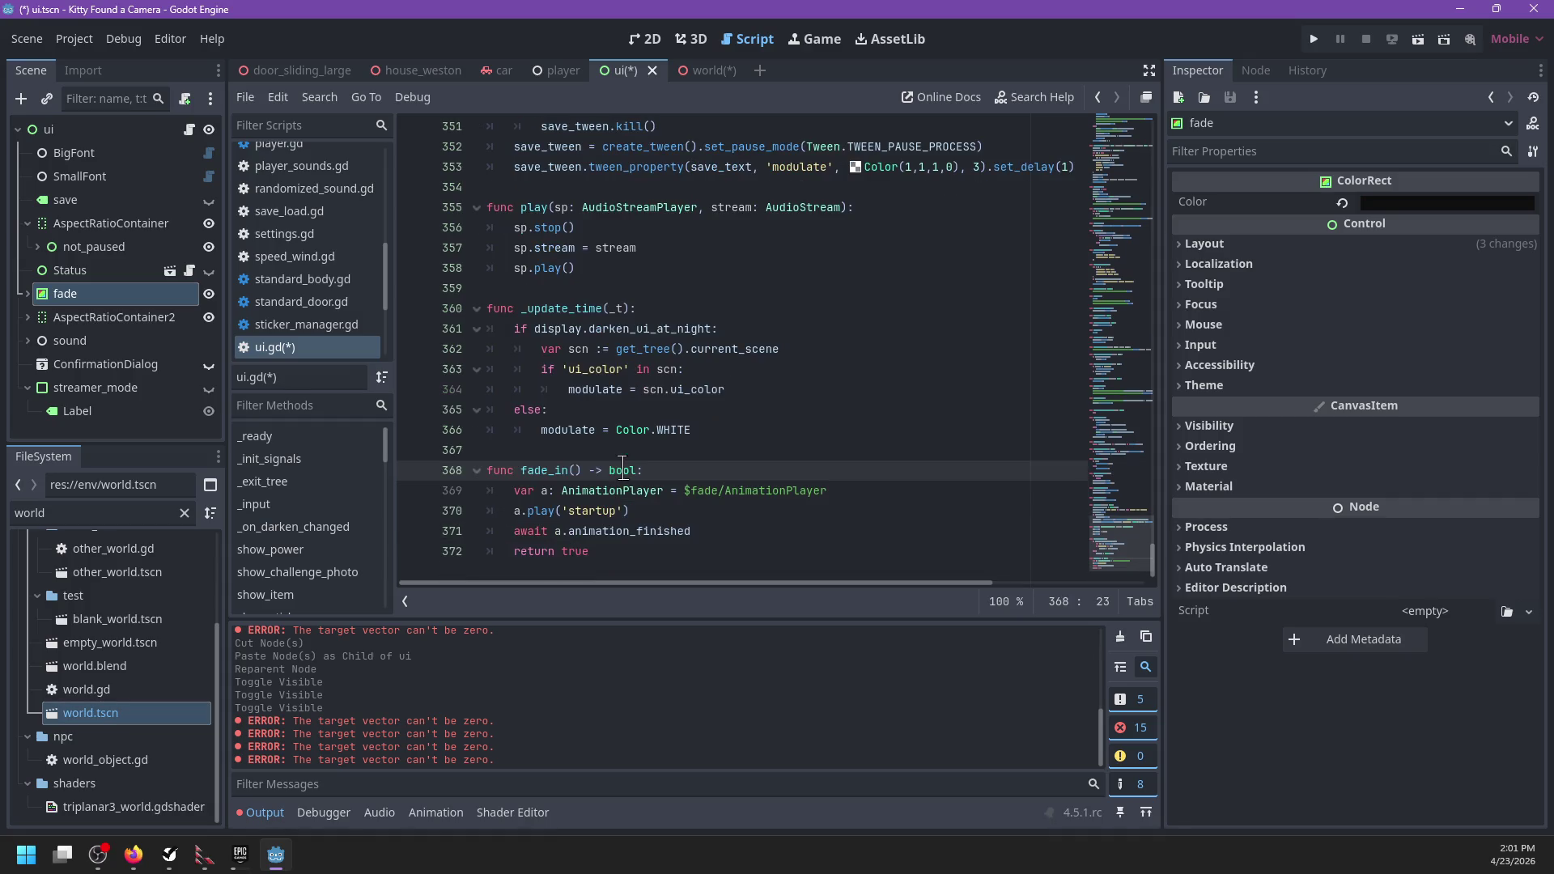
{"action": "key", "text": "ctrl+s"}
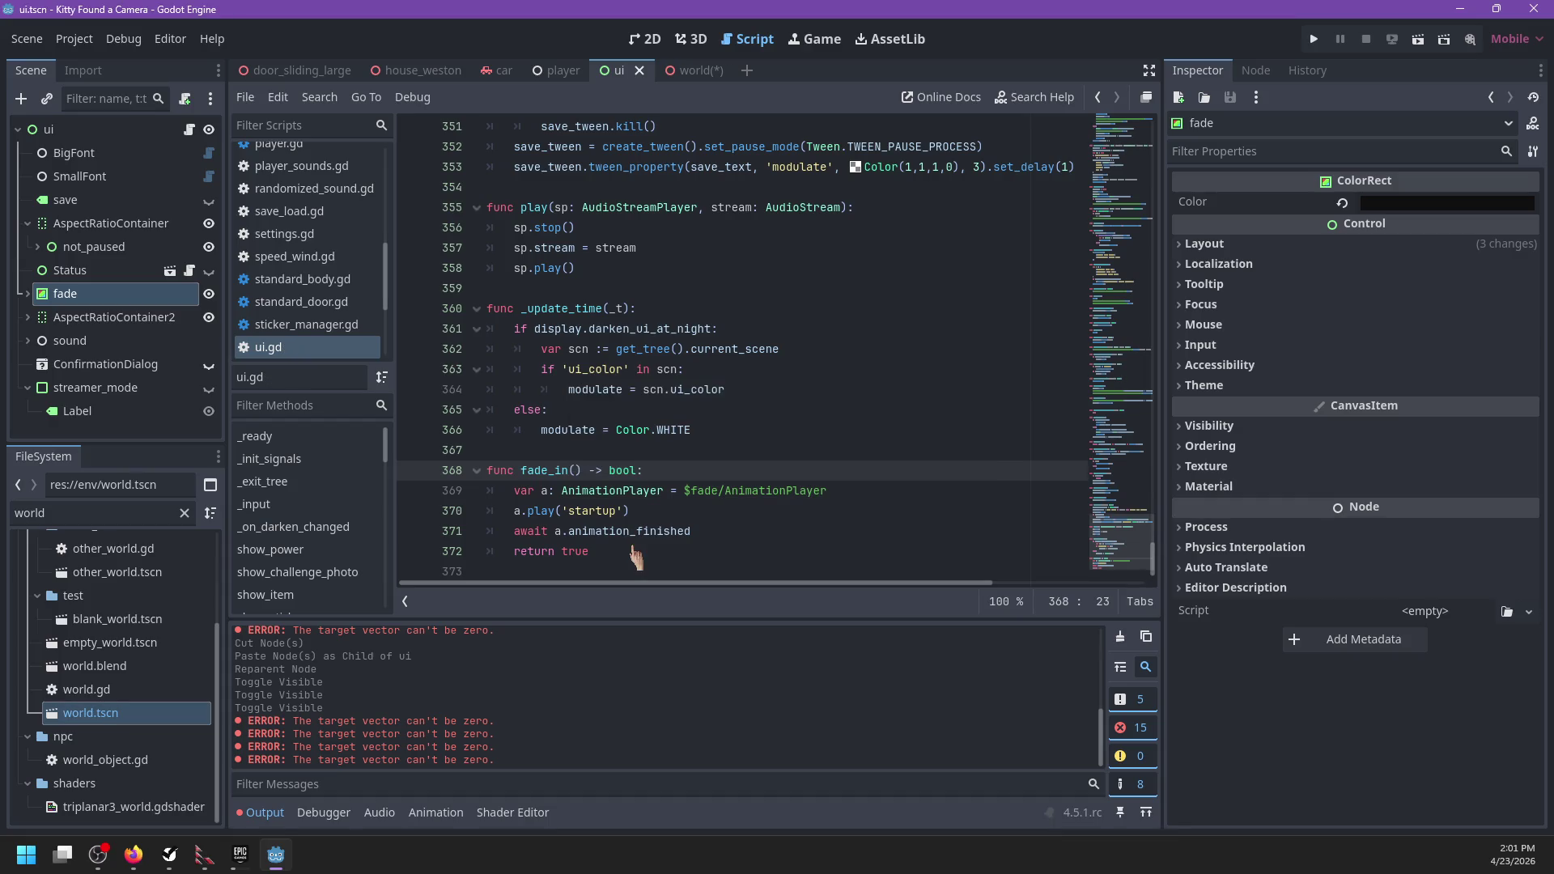
Step: Switch to the world scene and save it
{"action": "mouse_move", "coordinate": [694, 83]}
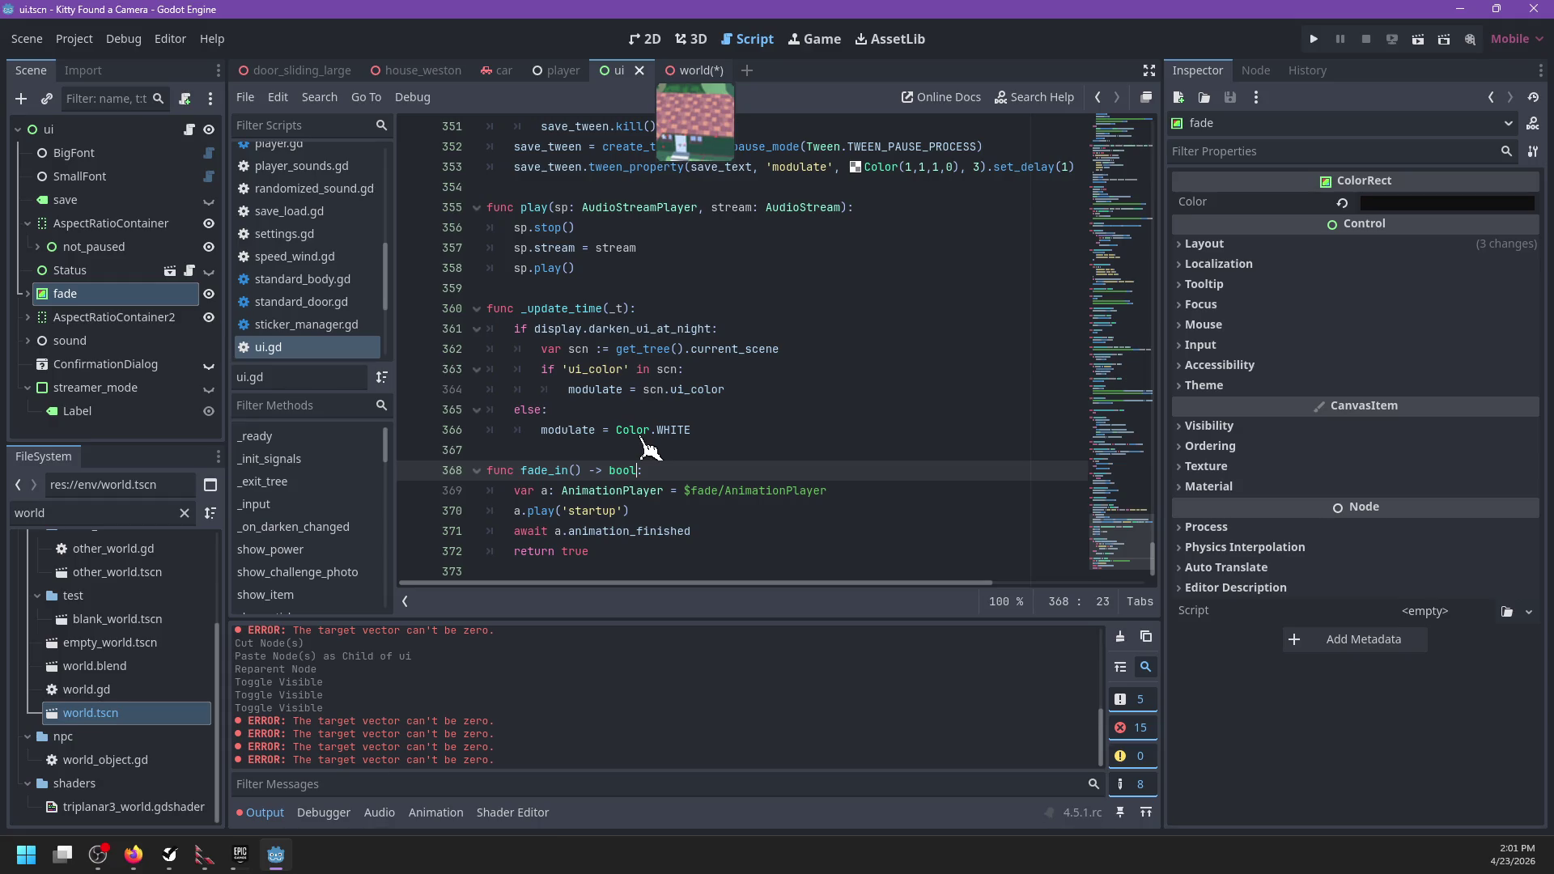
{"action": "key", "text": "ctrl+Tab"}
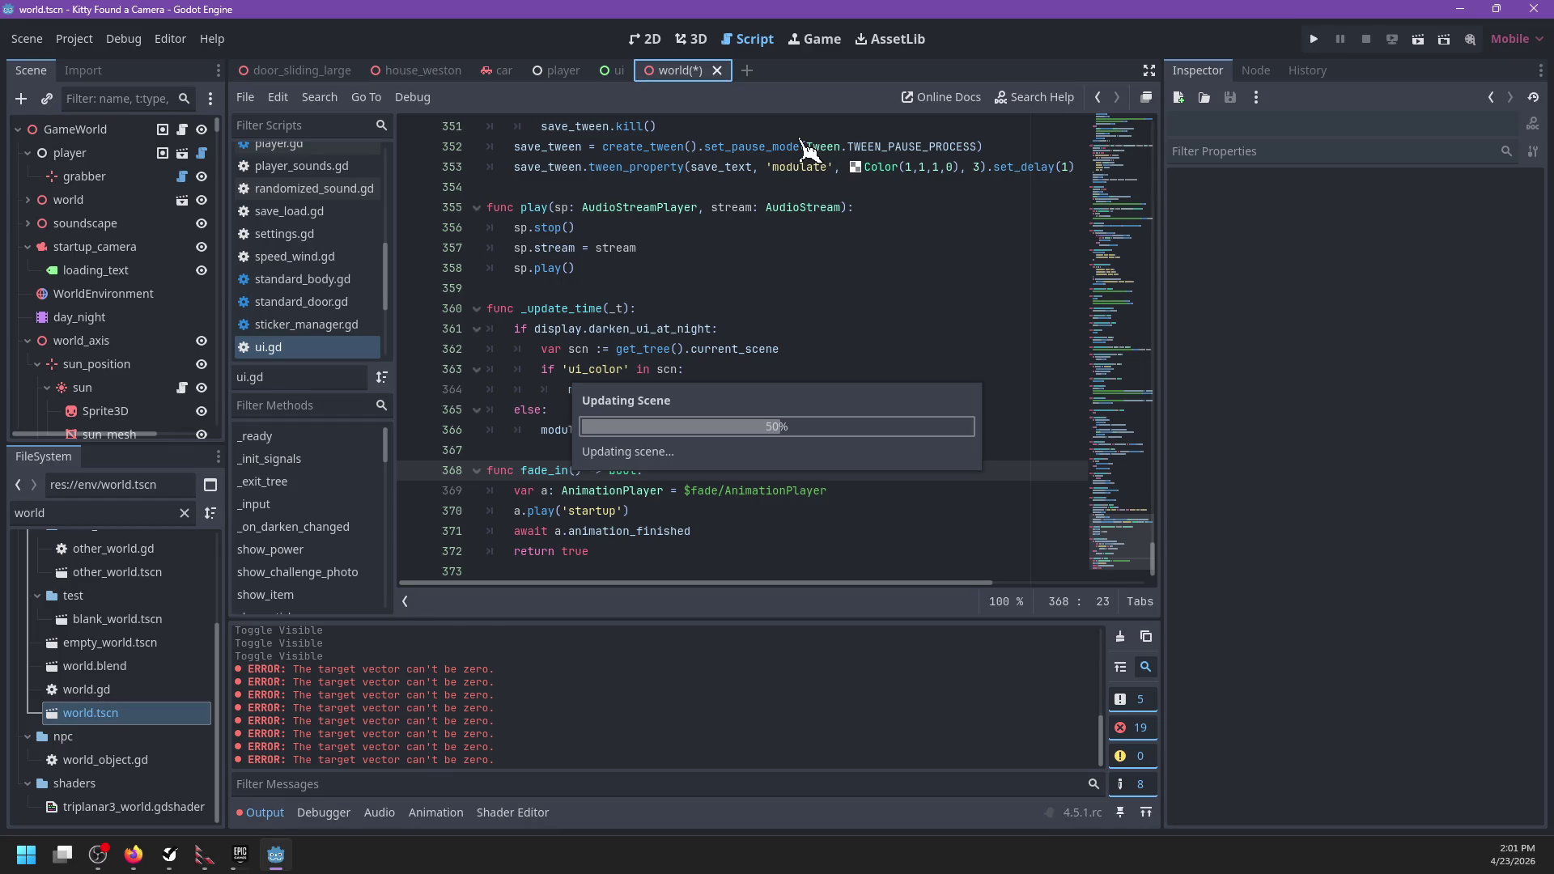
{"action": "key", "text": "ctrl+s"}
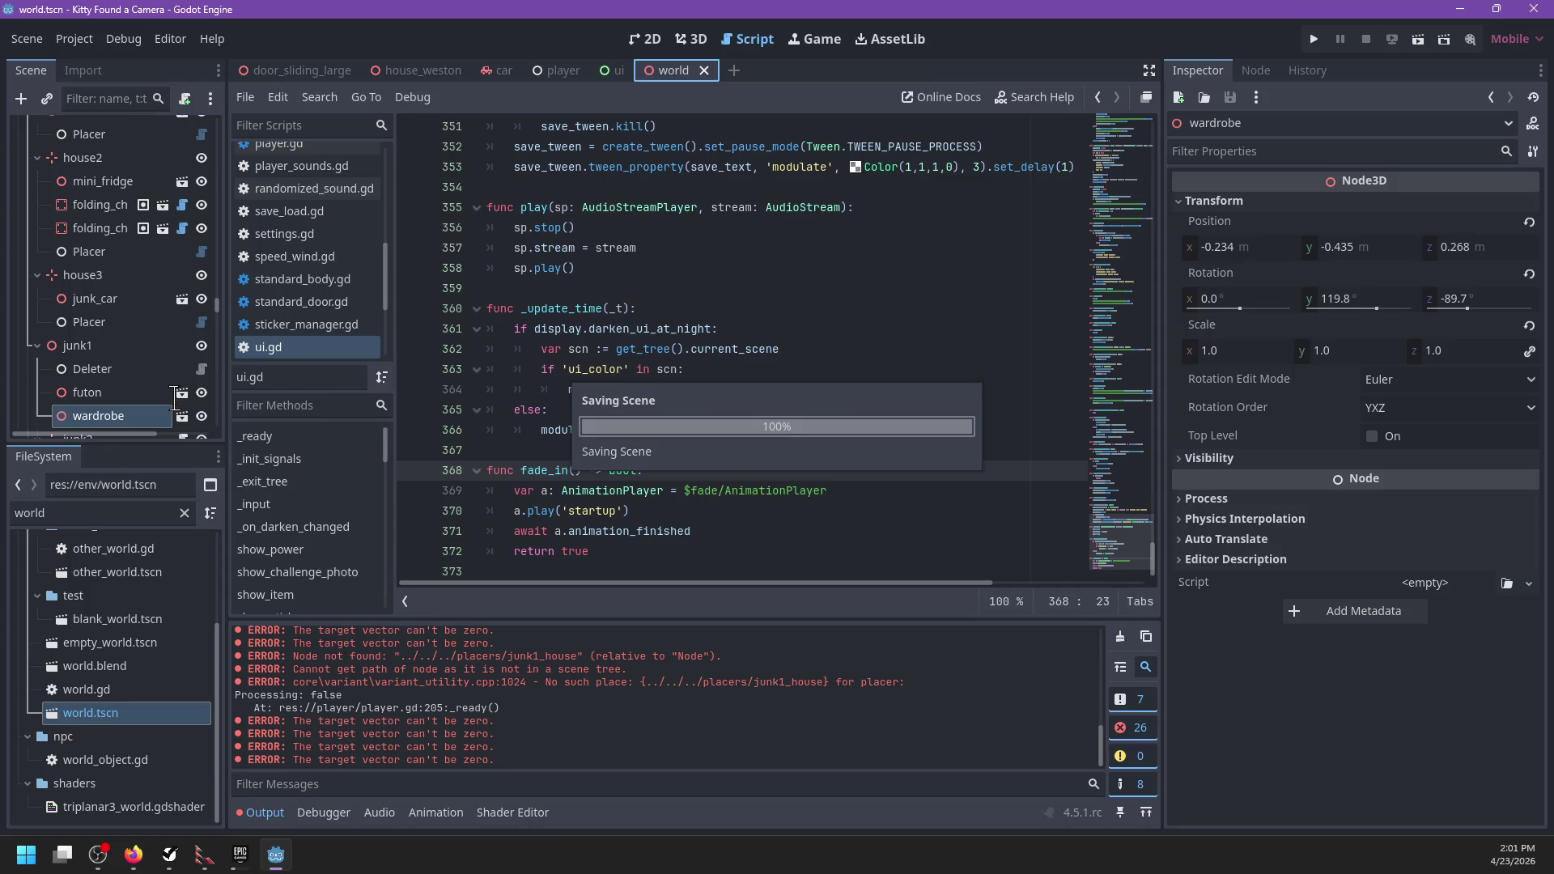
Step: Close all open scripts and bring world.gd's startup() back up
{"action": "scroll", "coordinate": [334, 340], "scroll_direction": "down", "scroll_amount": 2}
{"action": "scroll", "coordinate": [334, 340], "scroll_direction": "up", "scroll_amount": 10}
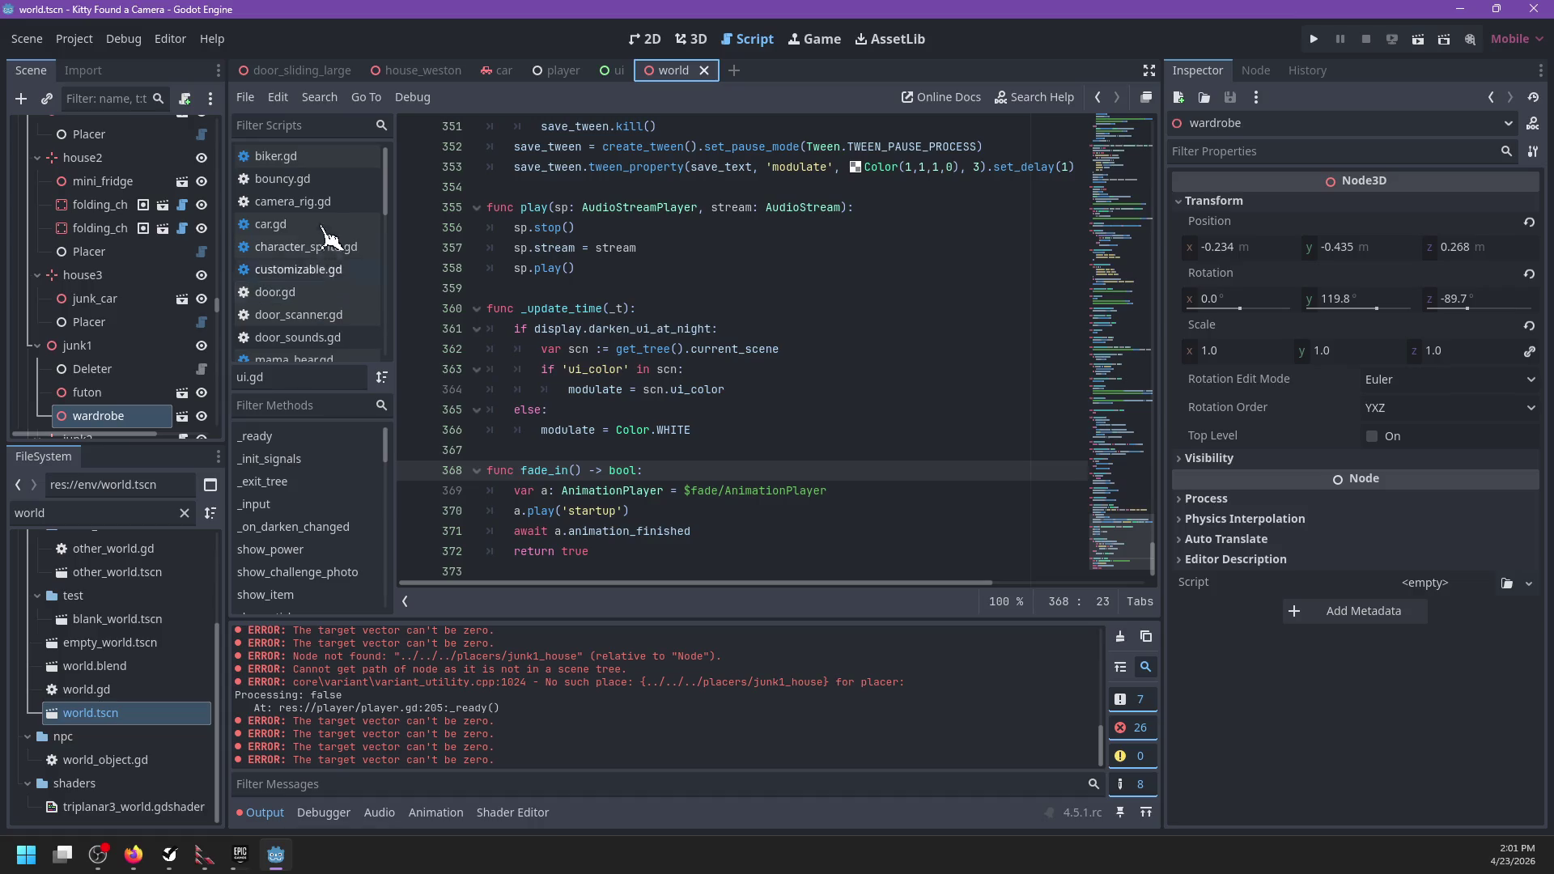
{"action": "right_click", "coordinate": [307, 202]}
{"action": "left_click", "coordinate": [510, 353]}
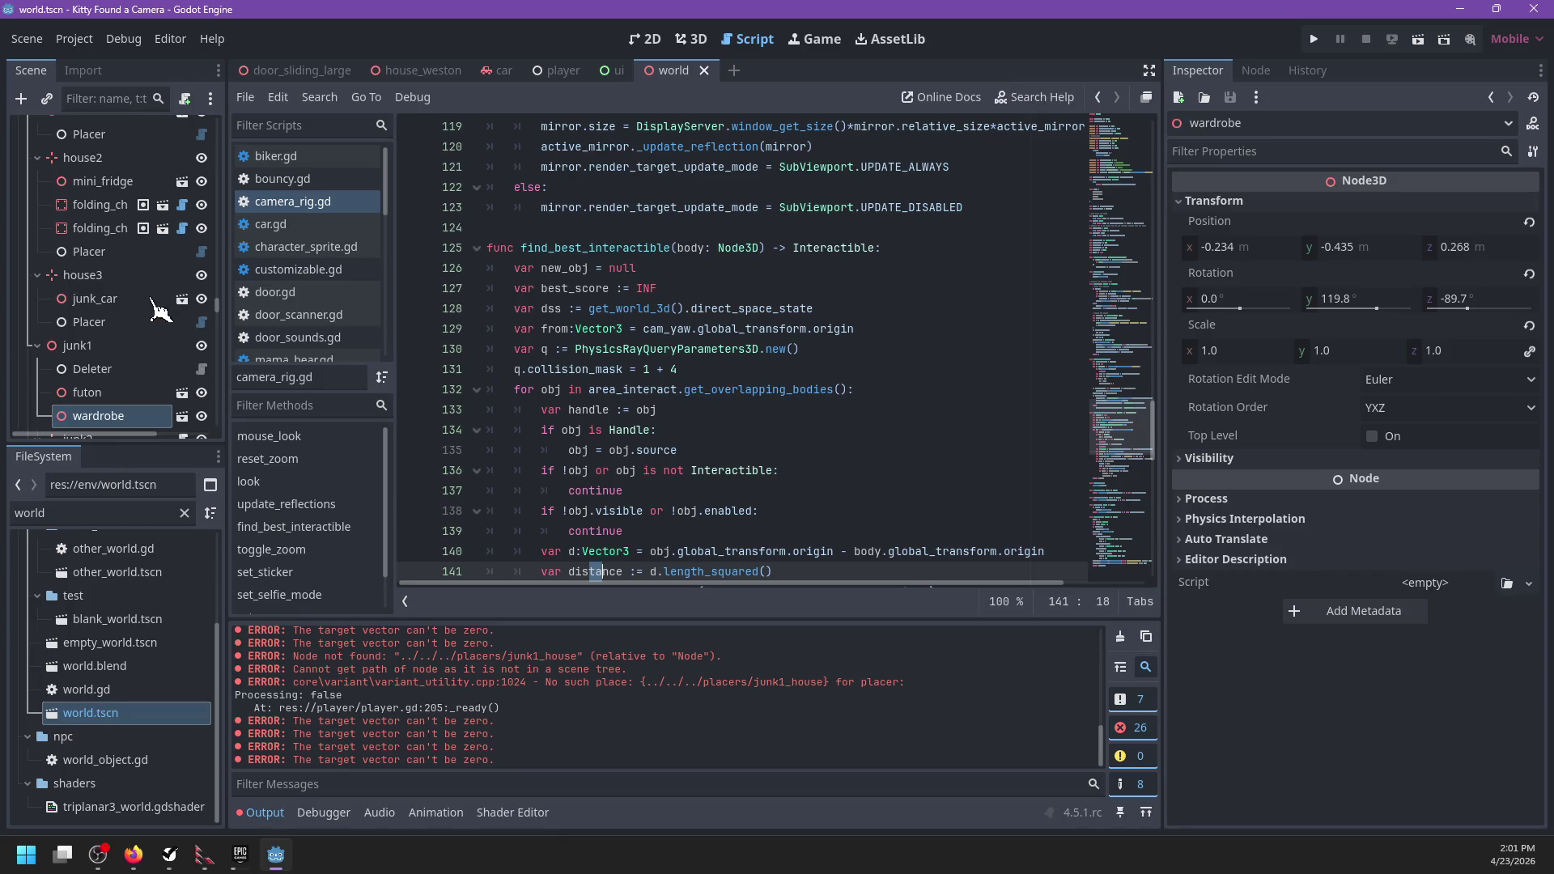
{"action": "scroll", "coordinate": [162, 324], "scroll_direction": "up", "scroll_amount": 5}
{"action": "scroll", "coordinate": [174, 340], "scroll_direction": "up", "scroll_amount": 5}
{"action": "left_click_drag", "start_coordinate": [219, 278], "coordinate": [215, 128]}
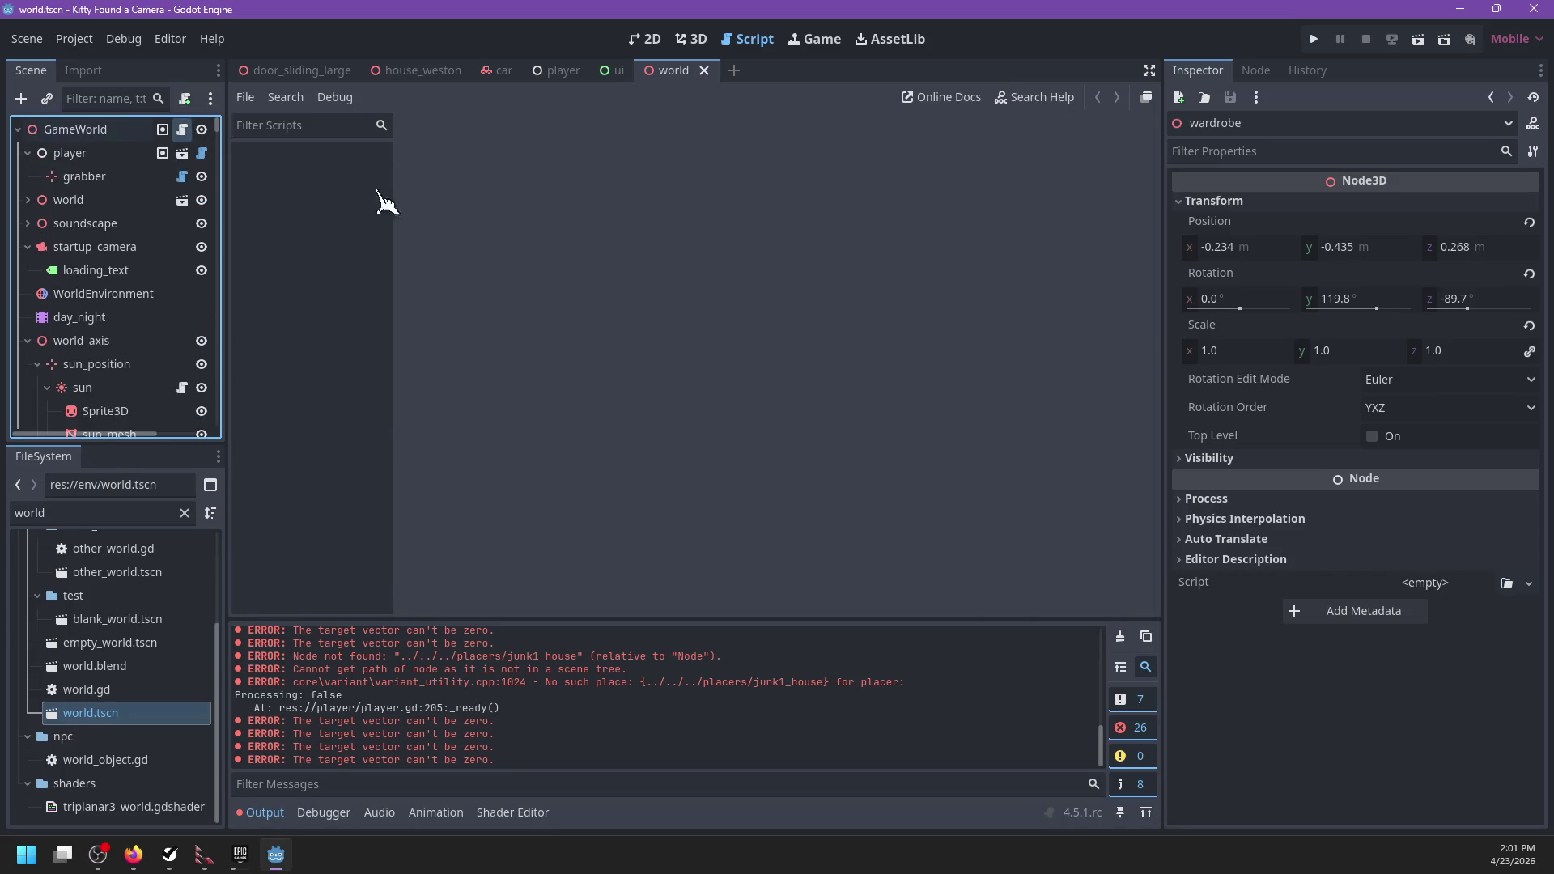
{"action": "scroll", "coordinate": [767, 381], "scroll_direction": "down", "scroll_amount": 5}
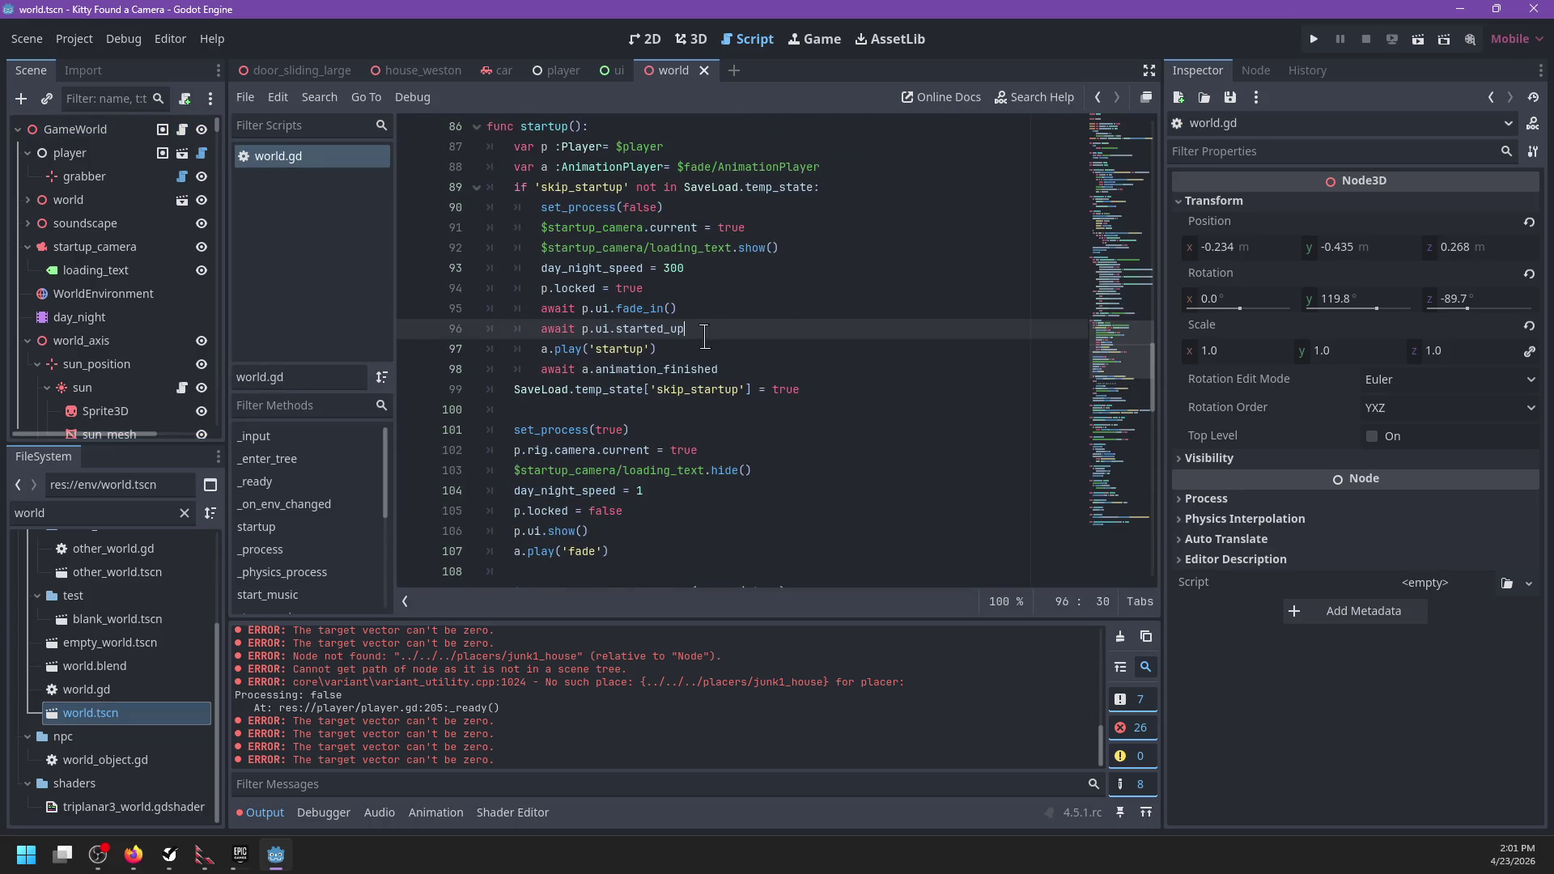
Step: Delete lines 96–98 after 'await p.ui.fade_in()' in startup() and save world.gd
{"action": "left_click_drag", "start_coordinate": [755, 366], "coordinate": [743, 314]}
{"action": "key", "text": "Delete"}
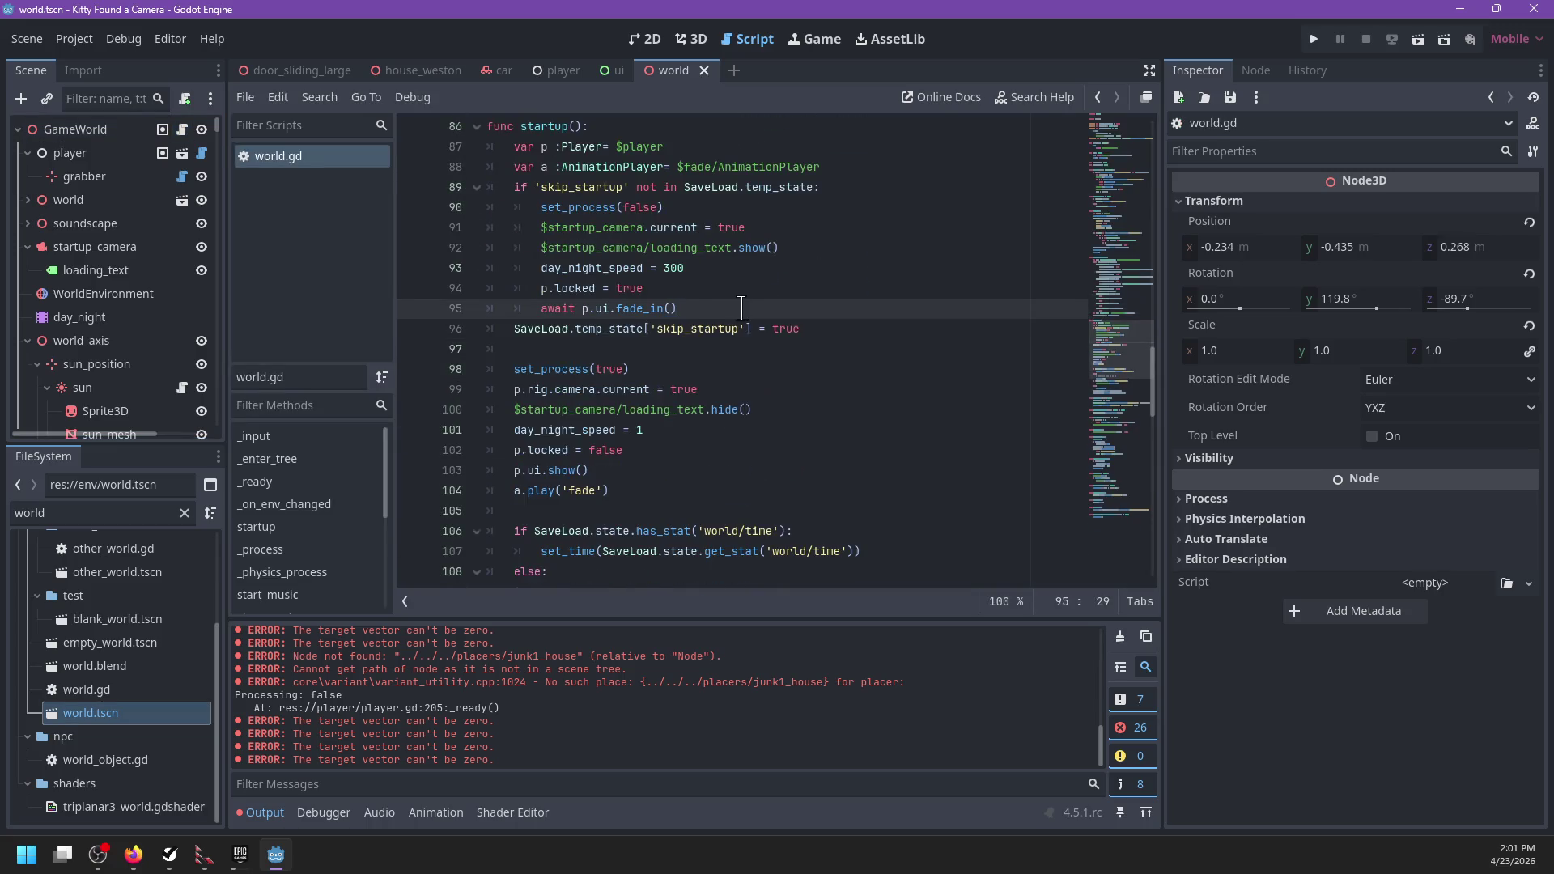
{"action": "key", "text": "ctrl+z"}
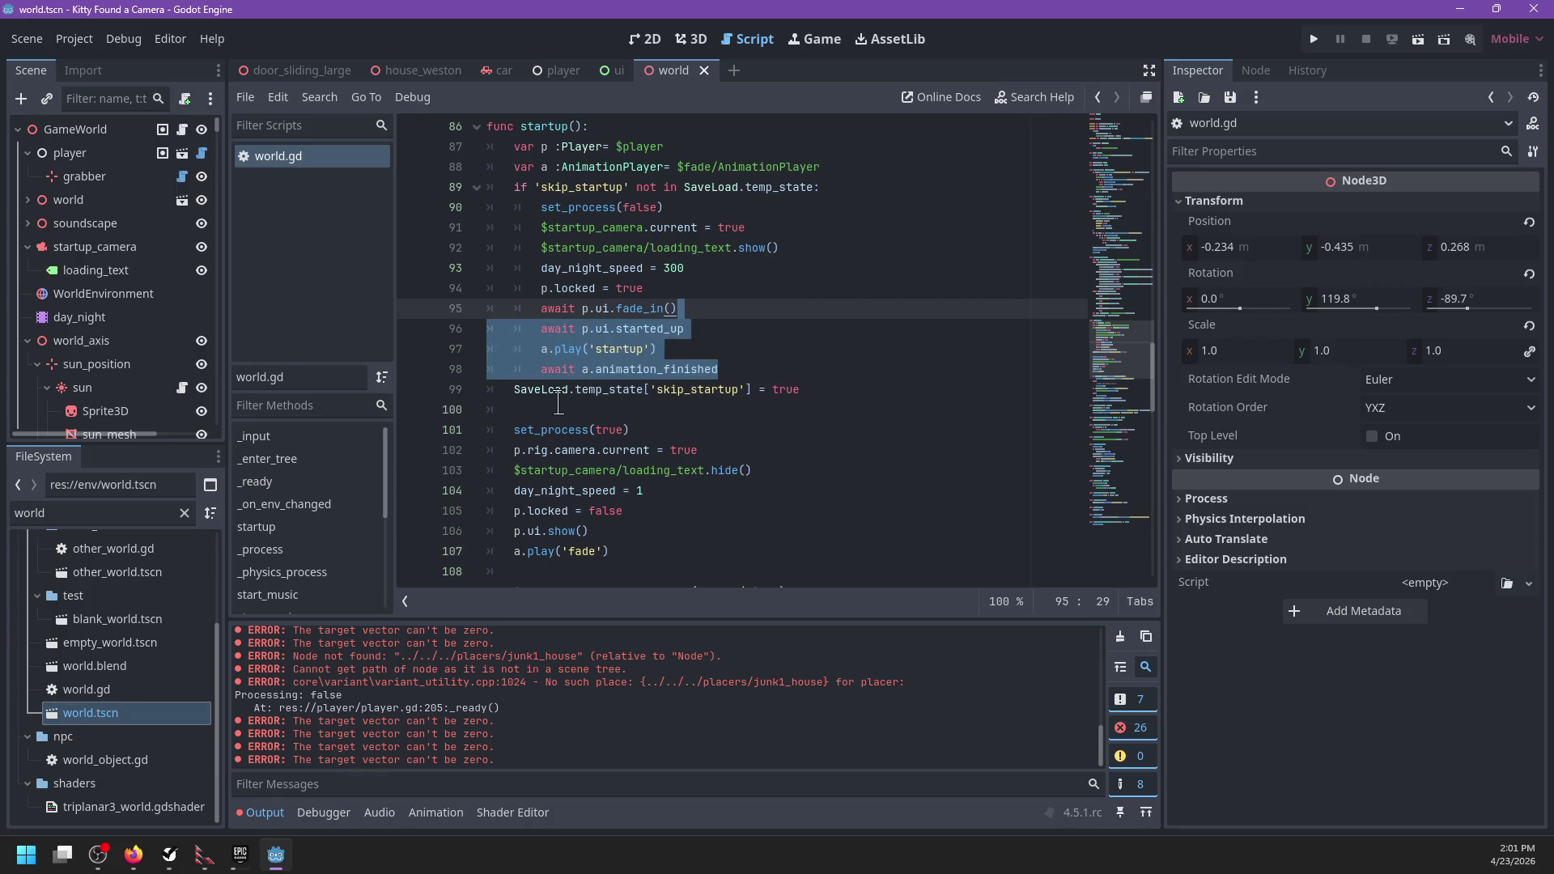
{"action": "key", "text": "Delete"}
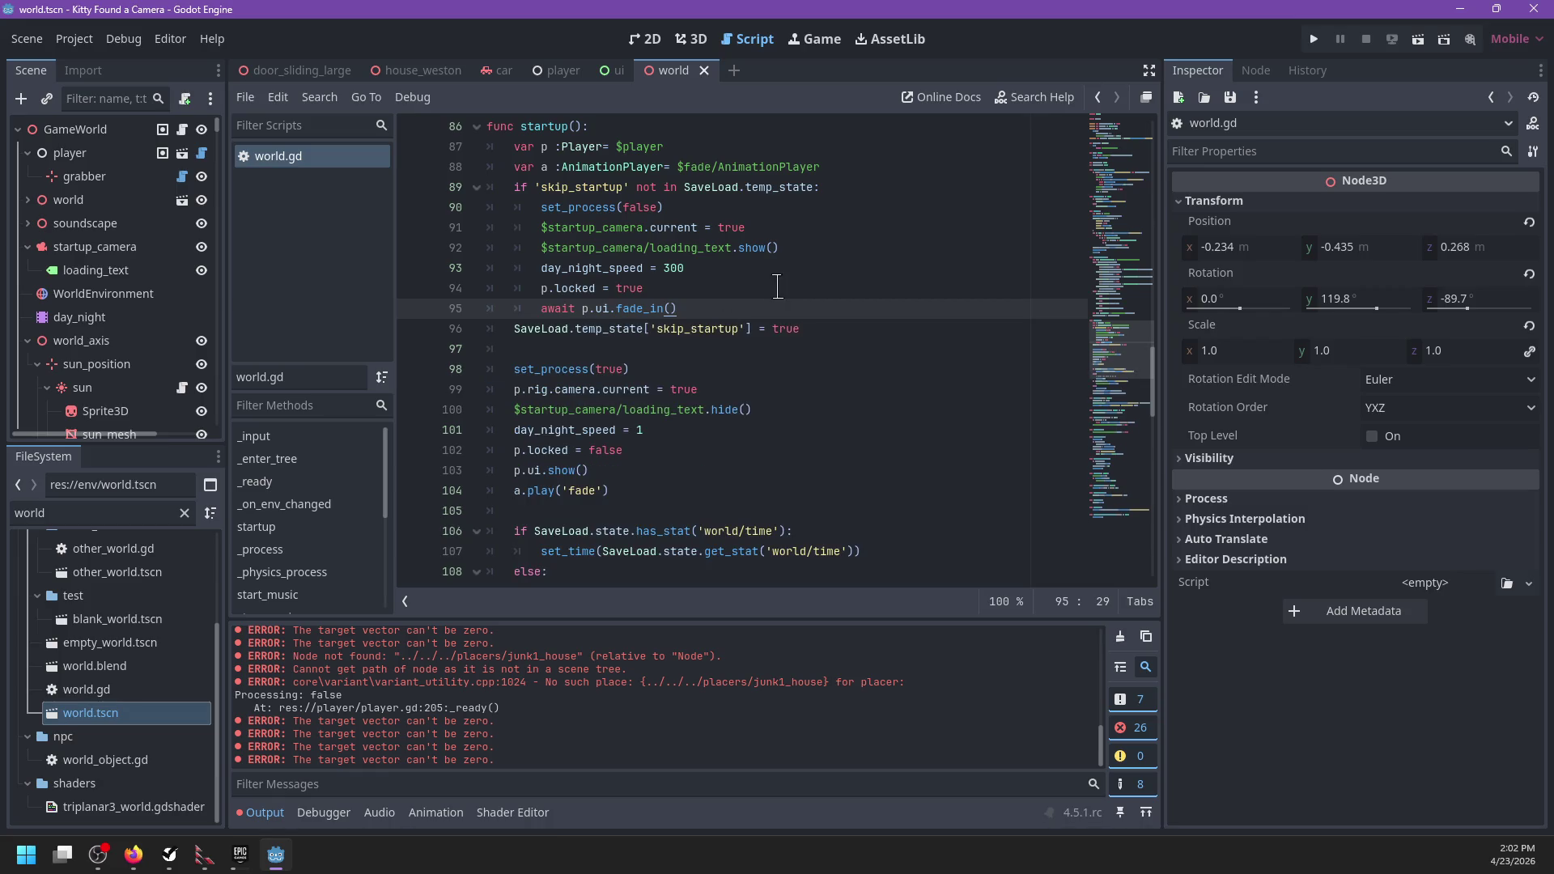
{"action": "left_click", "coordinate": [710, 291]}
{"action": "scroll", "coordinate": [647, 339], "scroll_direction": "up", "scroll_amount": 2}
{"action": "key", "text": "ctrl+s"}
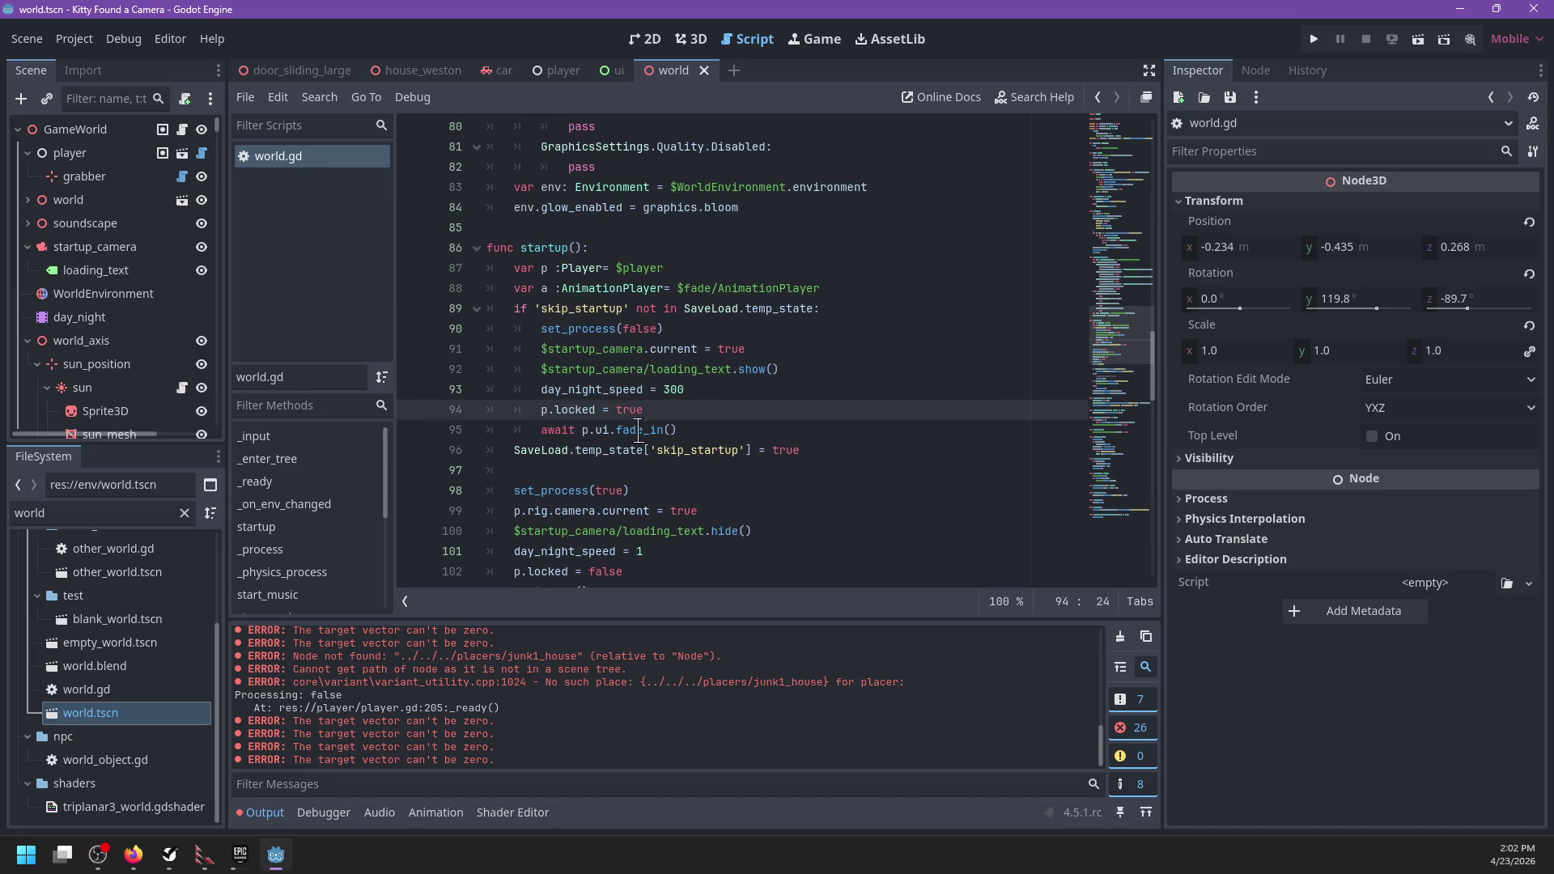
Step: Select the leftover show and a.play('fade') lines further down in startup()
{"action": "left_click", "coordinate": [707, 424]}
{"action": "scroll", "coordinate": [710, 429], "scroll_direction": "down", "scroll_amount": 2}
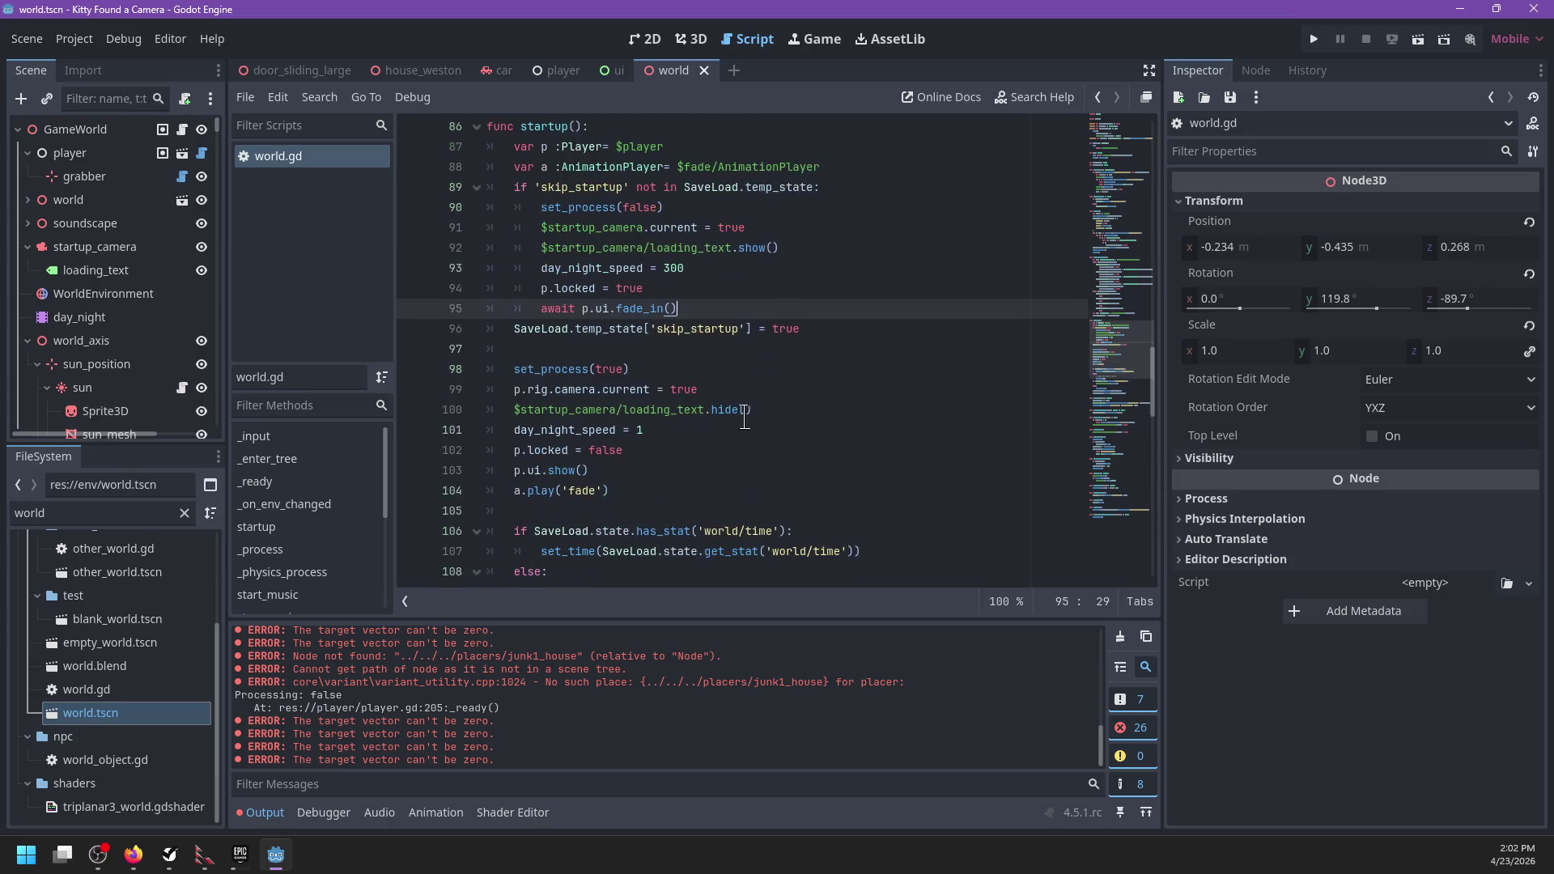
{"action": "scroll", "coordinate": [744, 427], "scroll_direction": "down", "scroll_amount": 3}
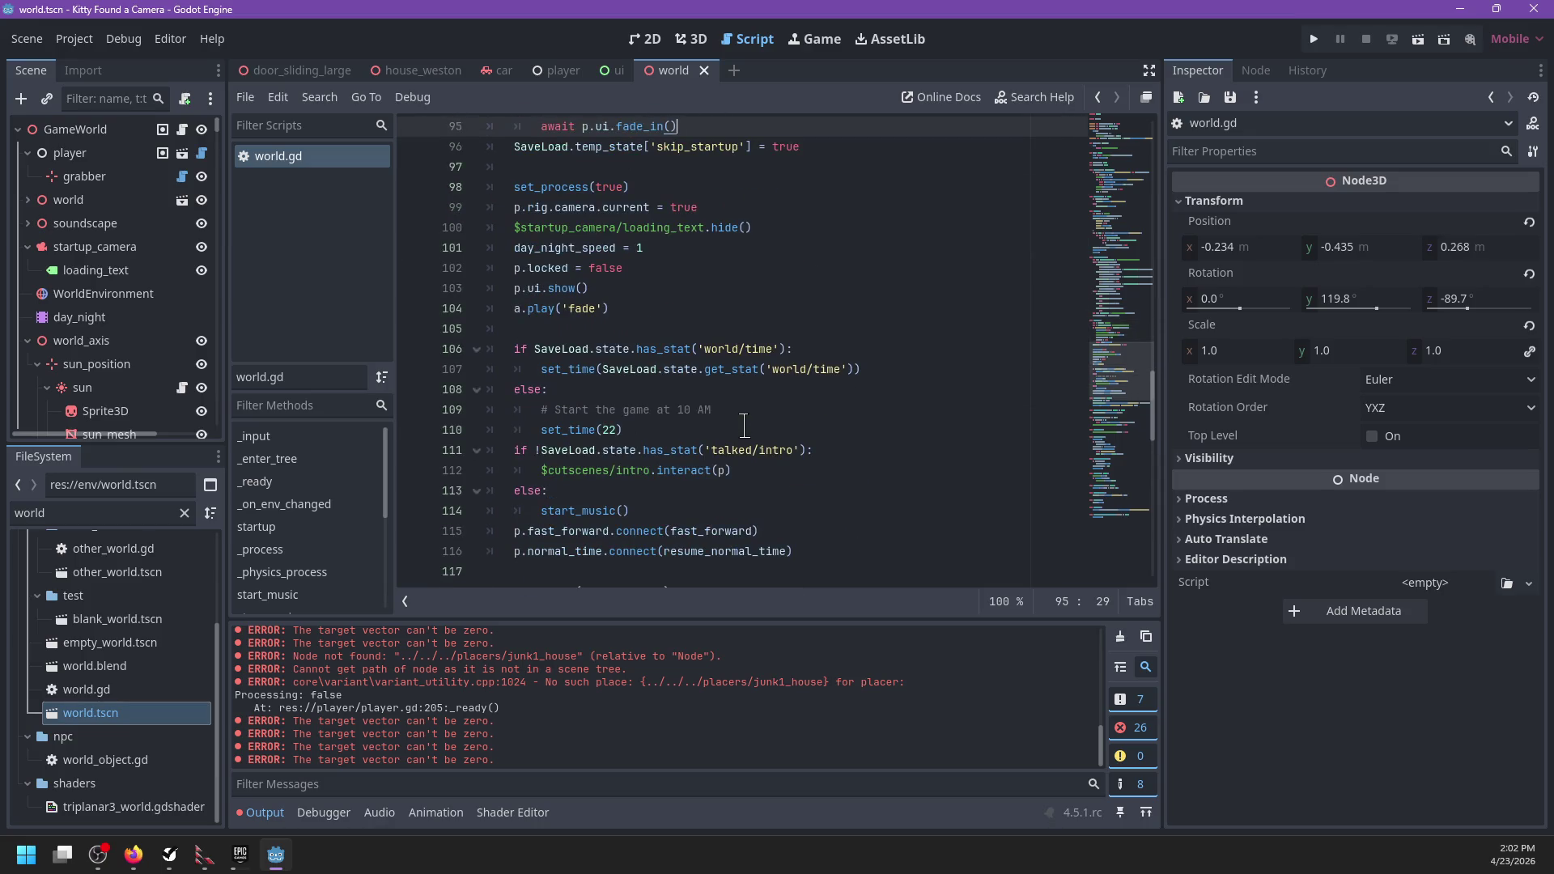
{"action": "left_click", "coordinate": [610, 294]}
{"action": "left_click", "coordinate": [640, 303]}
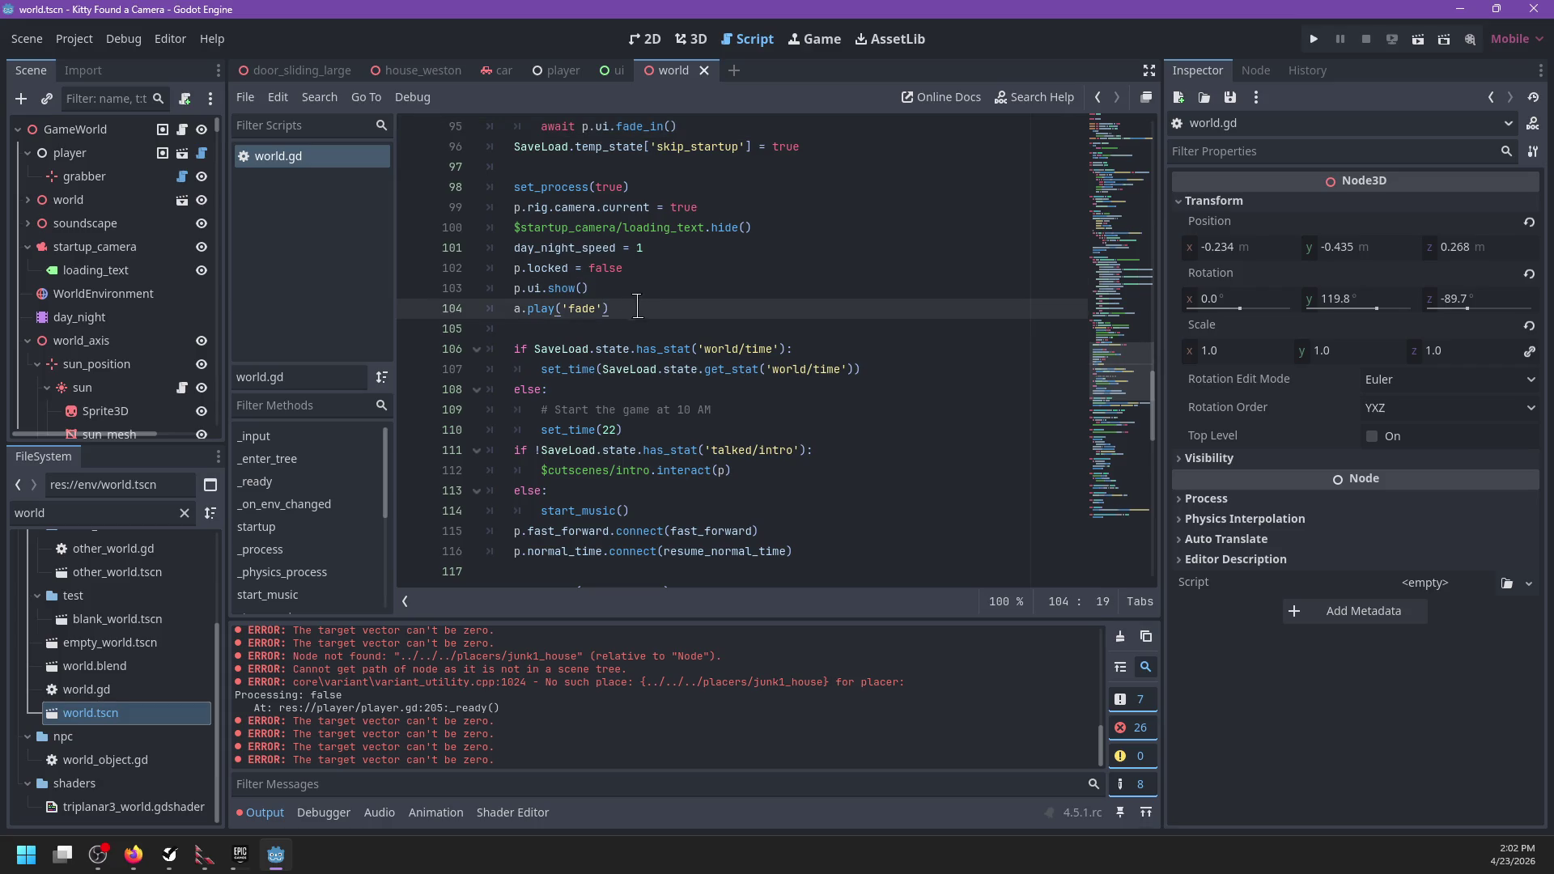
{"action": "scroll", "coordinate": [669, 341], "scroll_direction": "up", "scroll_amount": 2}
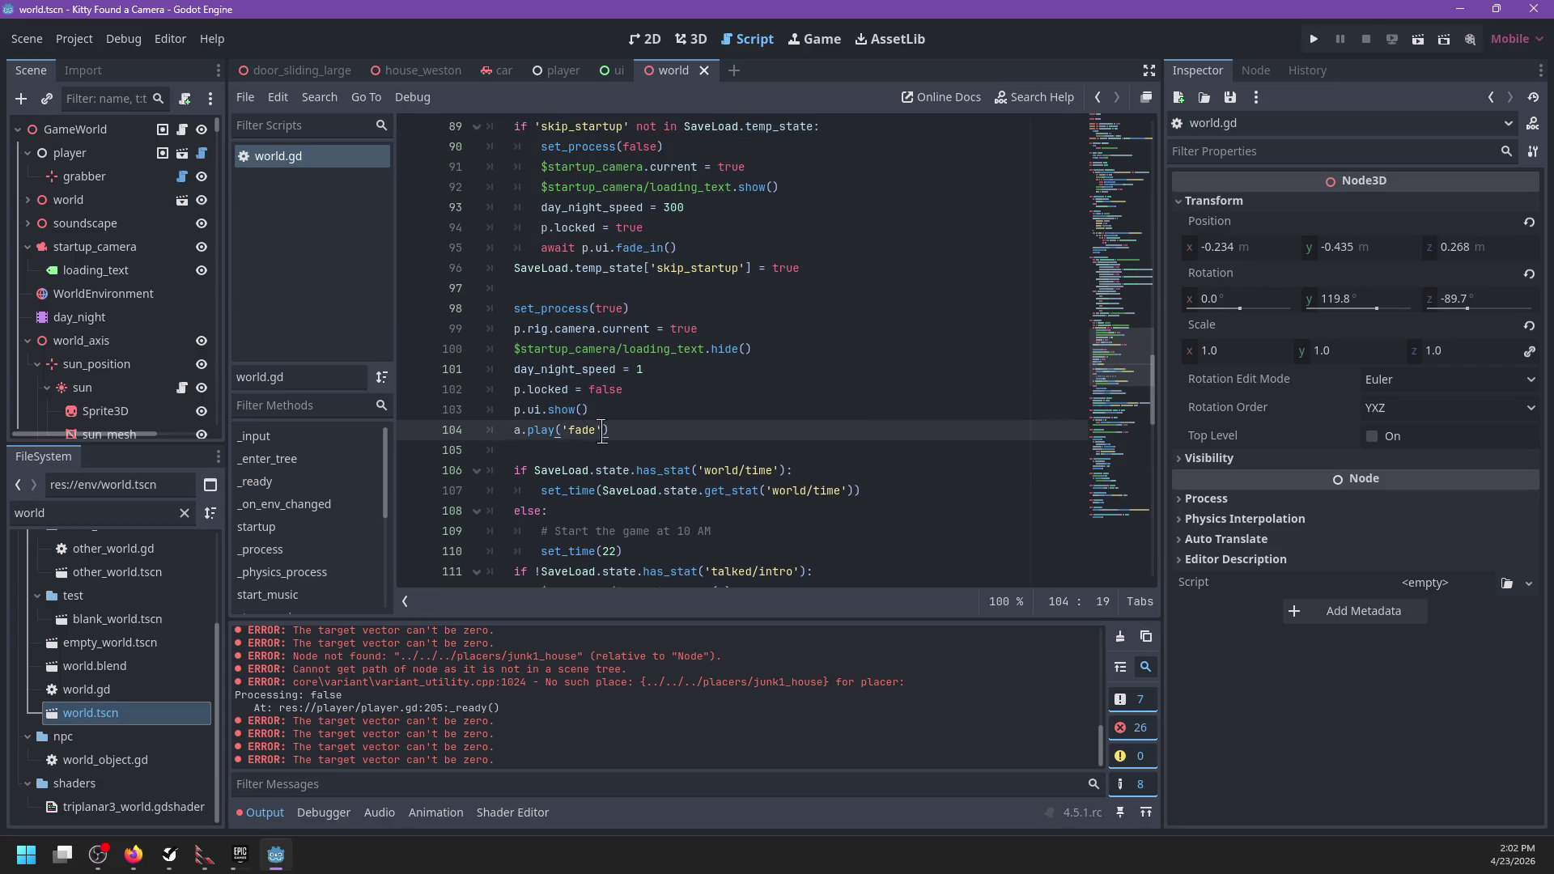
{"action": "left_click_drag", "start_coordinate": [629, 430], "coordinate": [634, 415]}
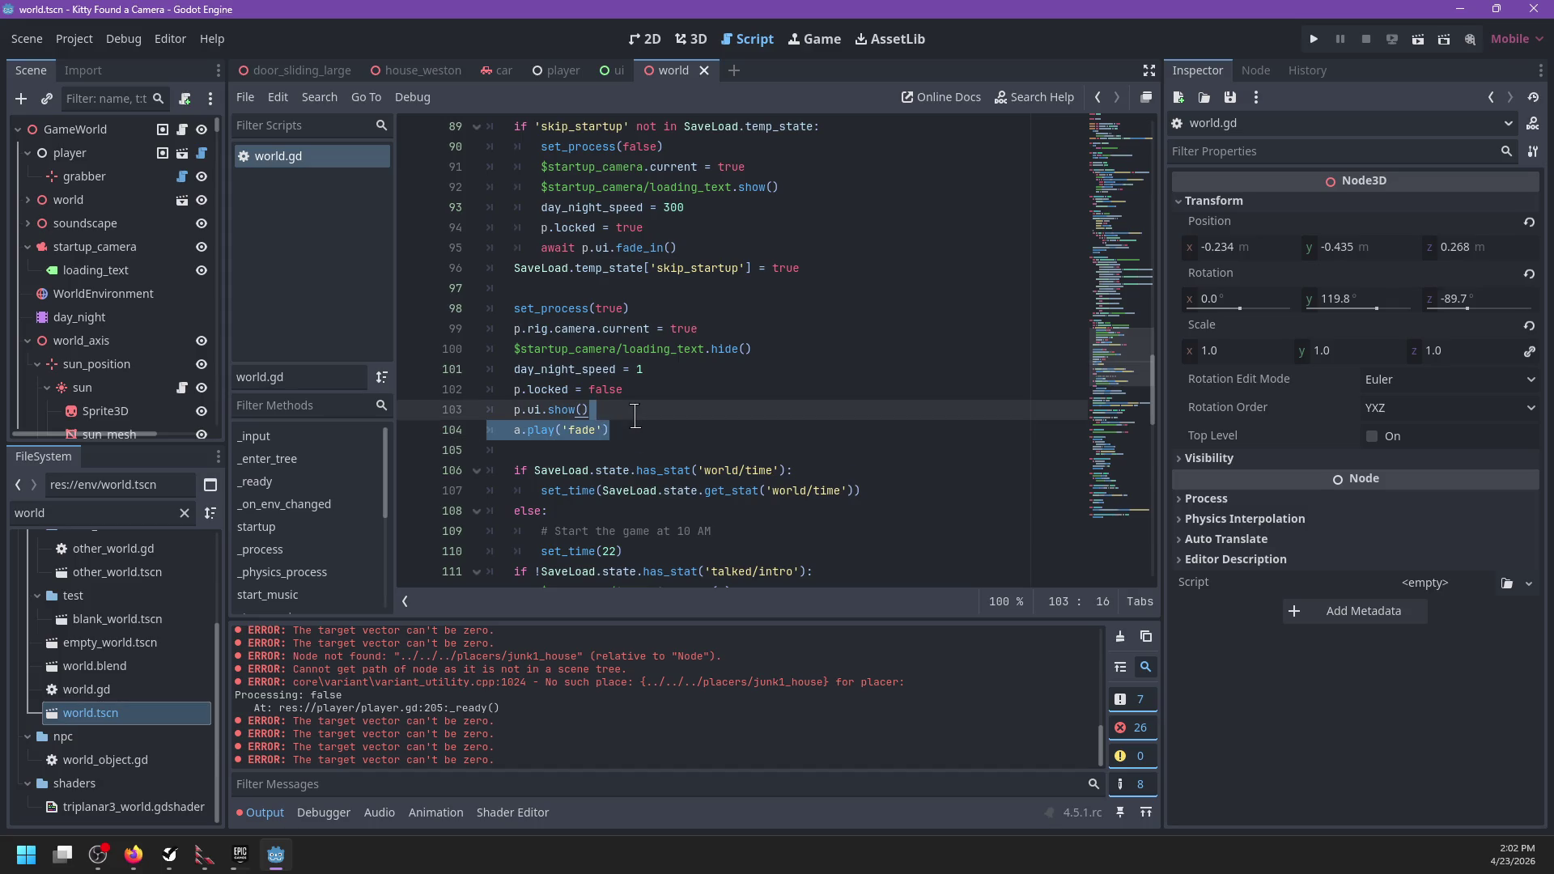
{"action": "scroll", "coordinate": [700, 417], "scroll_direction": "down", "scroll_amount": 3}
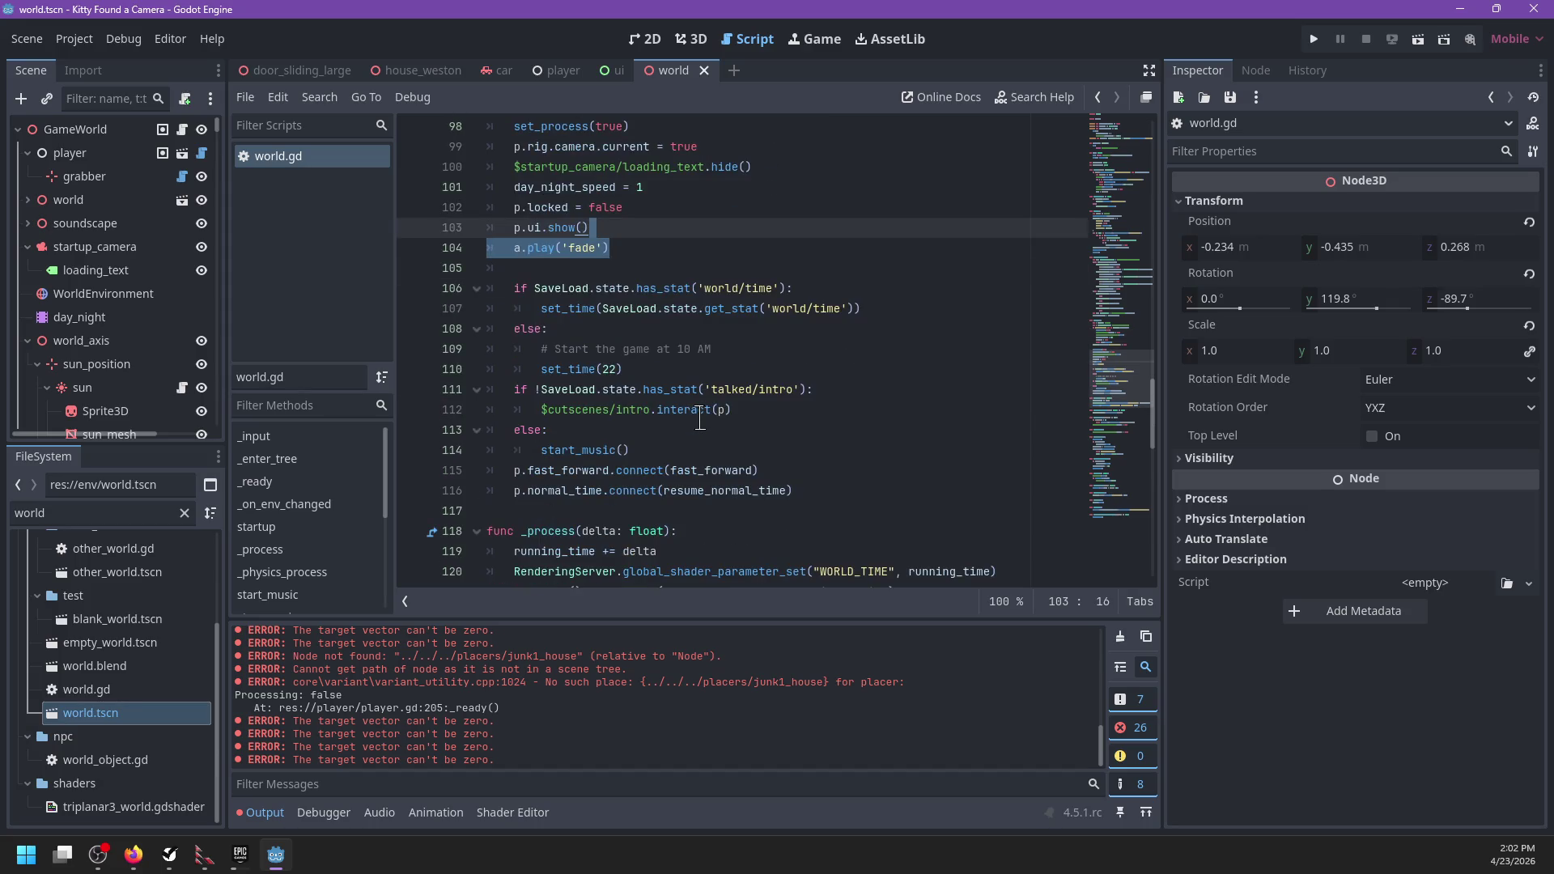
{"action": "scroll", "coordinate": [700, 416], "scroll_direction": "up", "scroll_amount": 6}
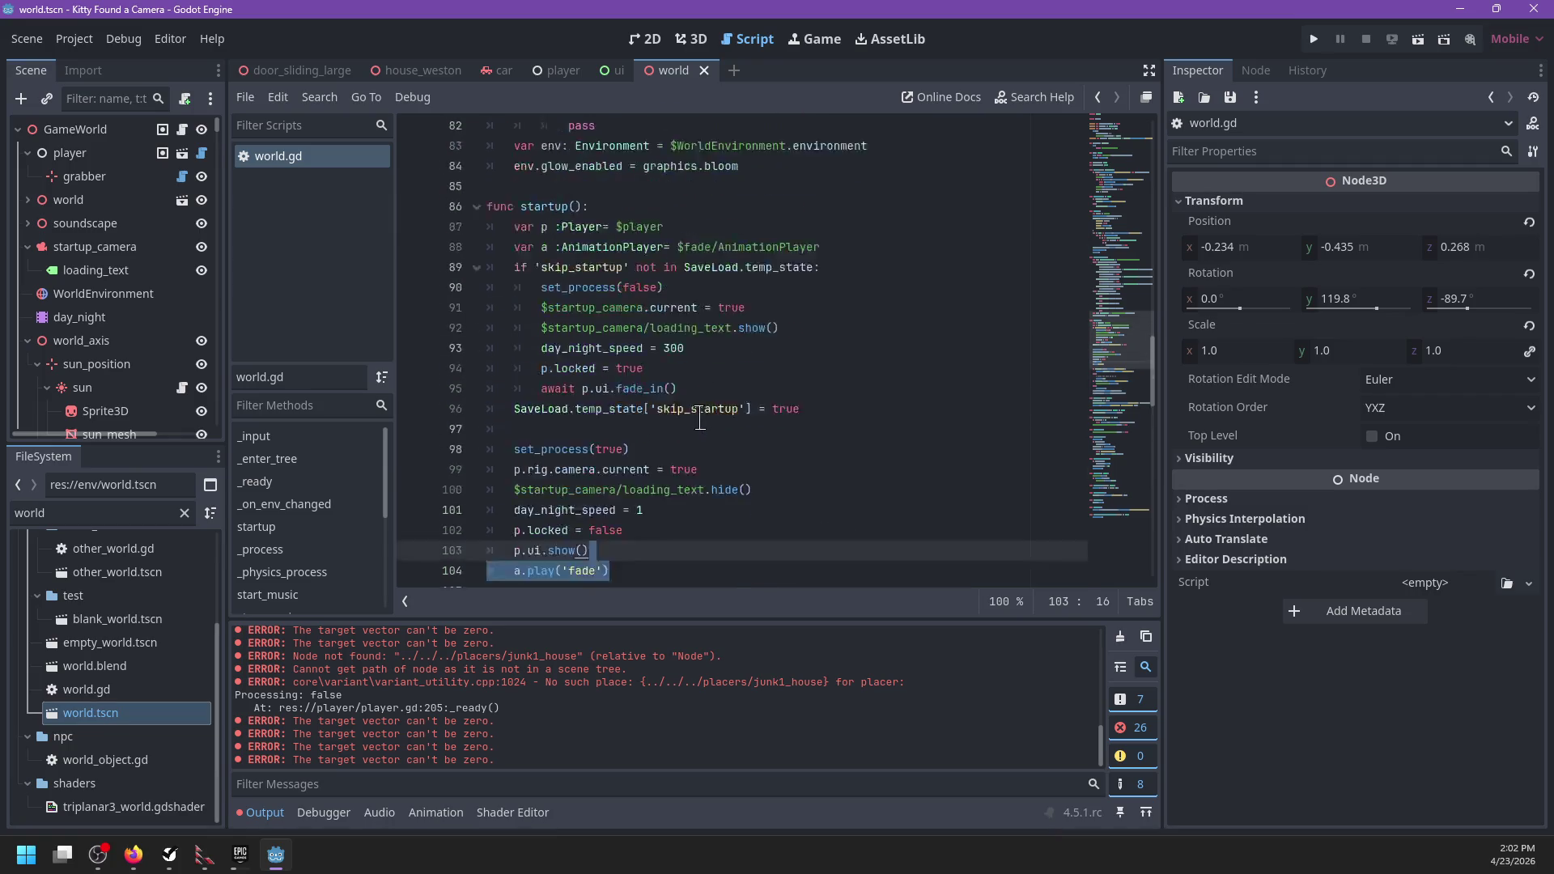
{"action": "left_click_drag", "start_coordinate": [852, 288], "coordinate": [852, 270]}
{"action": "left_click", "coordinate": [850, 269]}
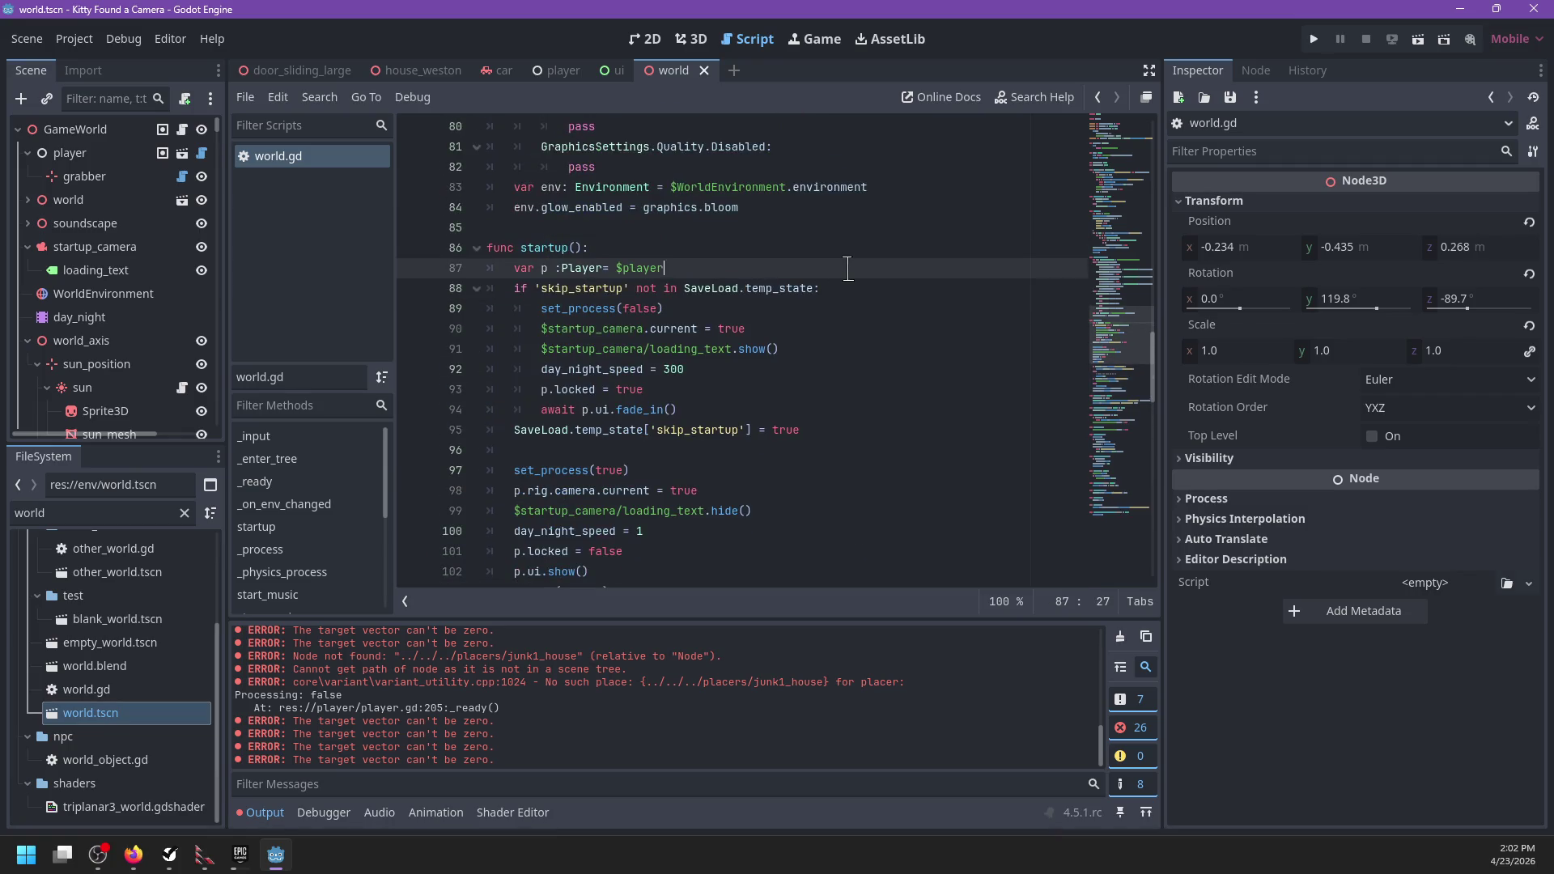
{"action": "scroll", "coordinate": [849, 268], "scroll_direction": "down", "scroll_amount": 3}
{"action": "type", "text": "a.play('fade')"}
{"action": "left_click_drag", "start_coordinate": [699, 416], "coordinate": [515, 411]}
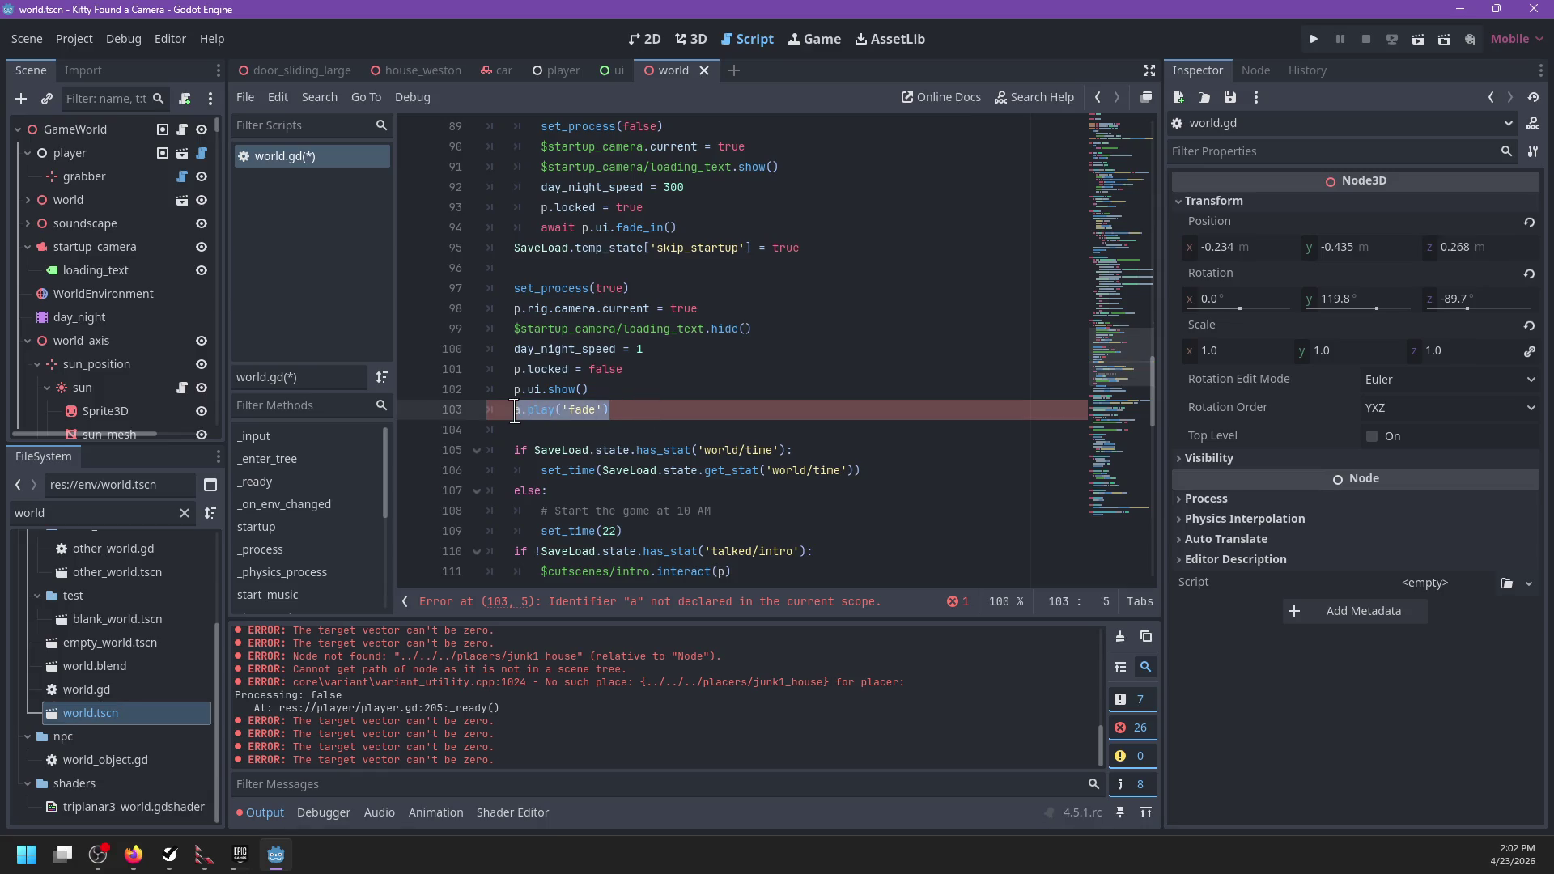
Step: In world.gd, call ui.fade_out(), rename the line 94 call to startup and line 103 to fade_in
{"action": "key", "text": "BackSpace"}
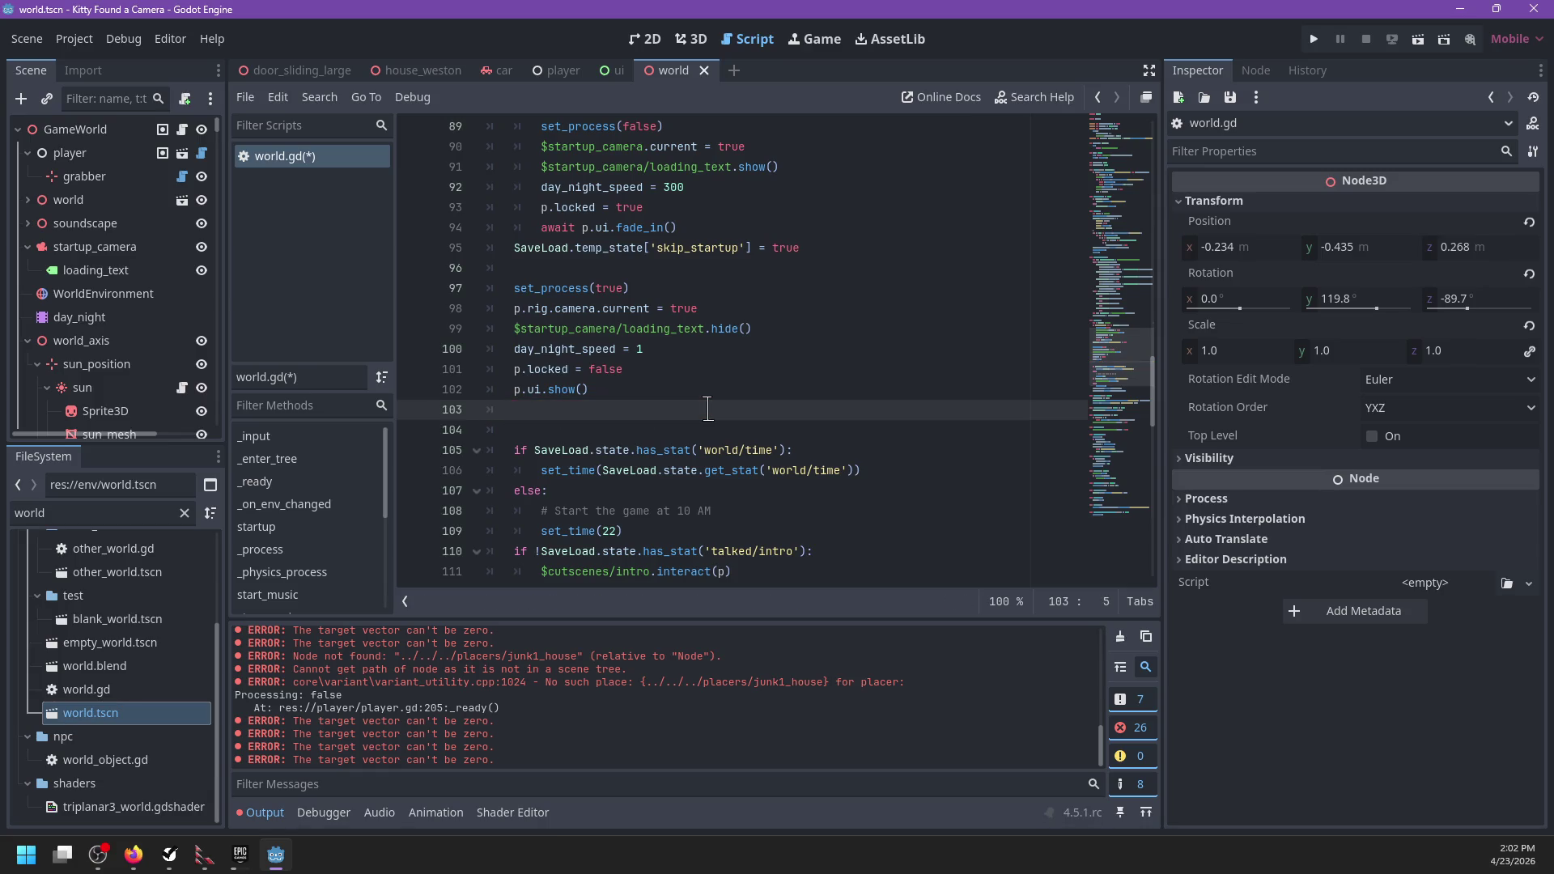
{"action": "type", "text": "p.ui.fade_out"}
{"action": "type", "text": "()"}
{"action": "double_click", "coordinate": [645, 228]}
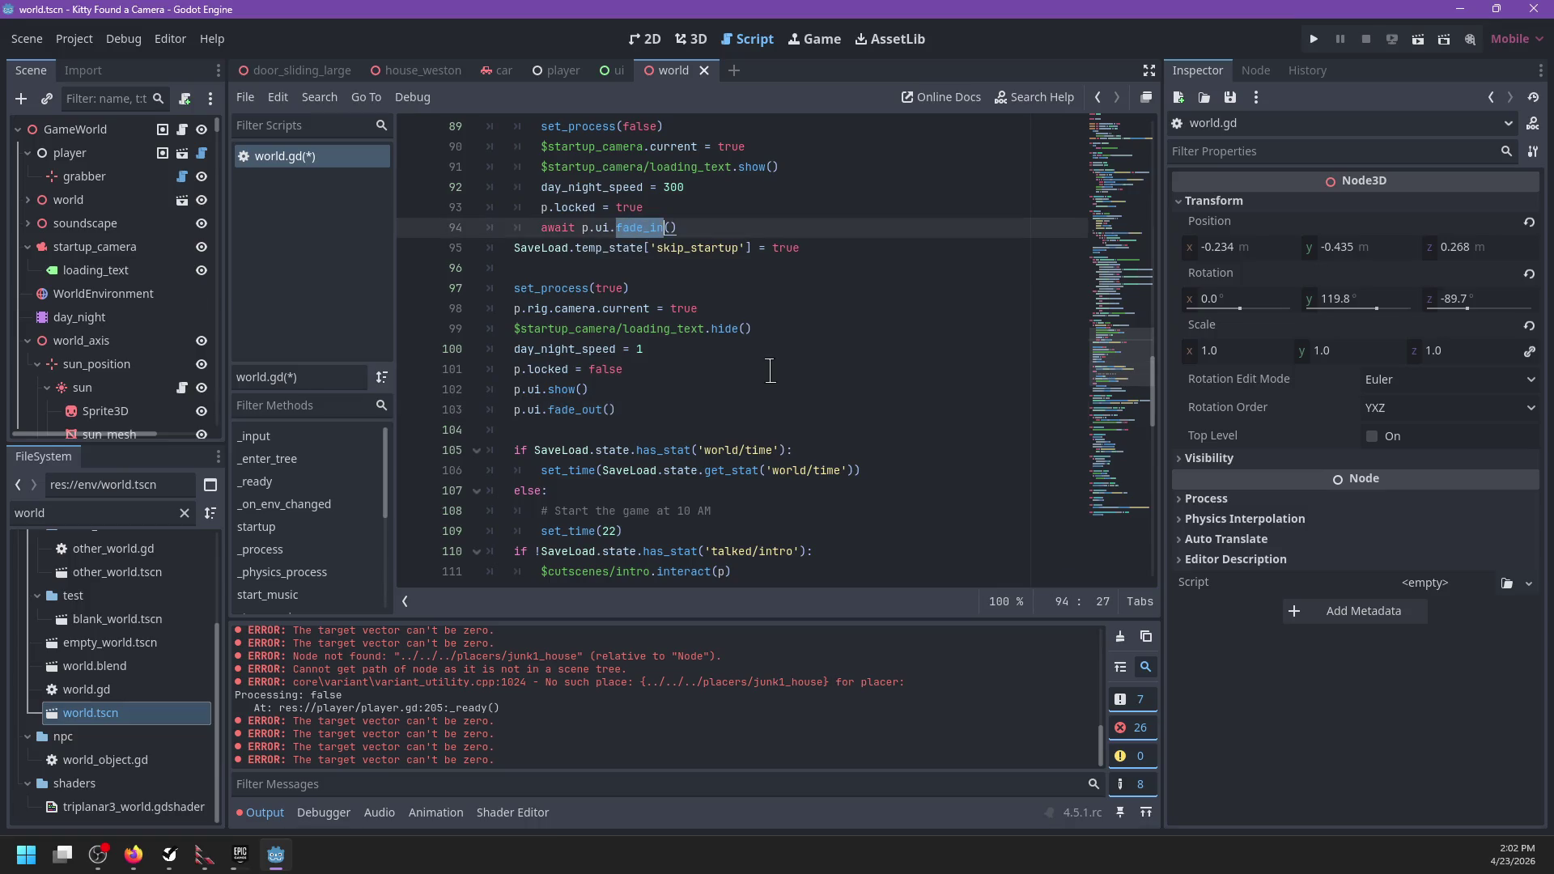
{"action": "type", "text": "star"}
{"action": "type", "text": "tup"}
{"action": "left_click", "coordinate": [564, 413]}
{"action": "double_click", "coordinate": [564, 412]}
{"action": "type", "text": "fade_"}
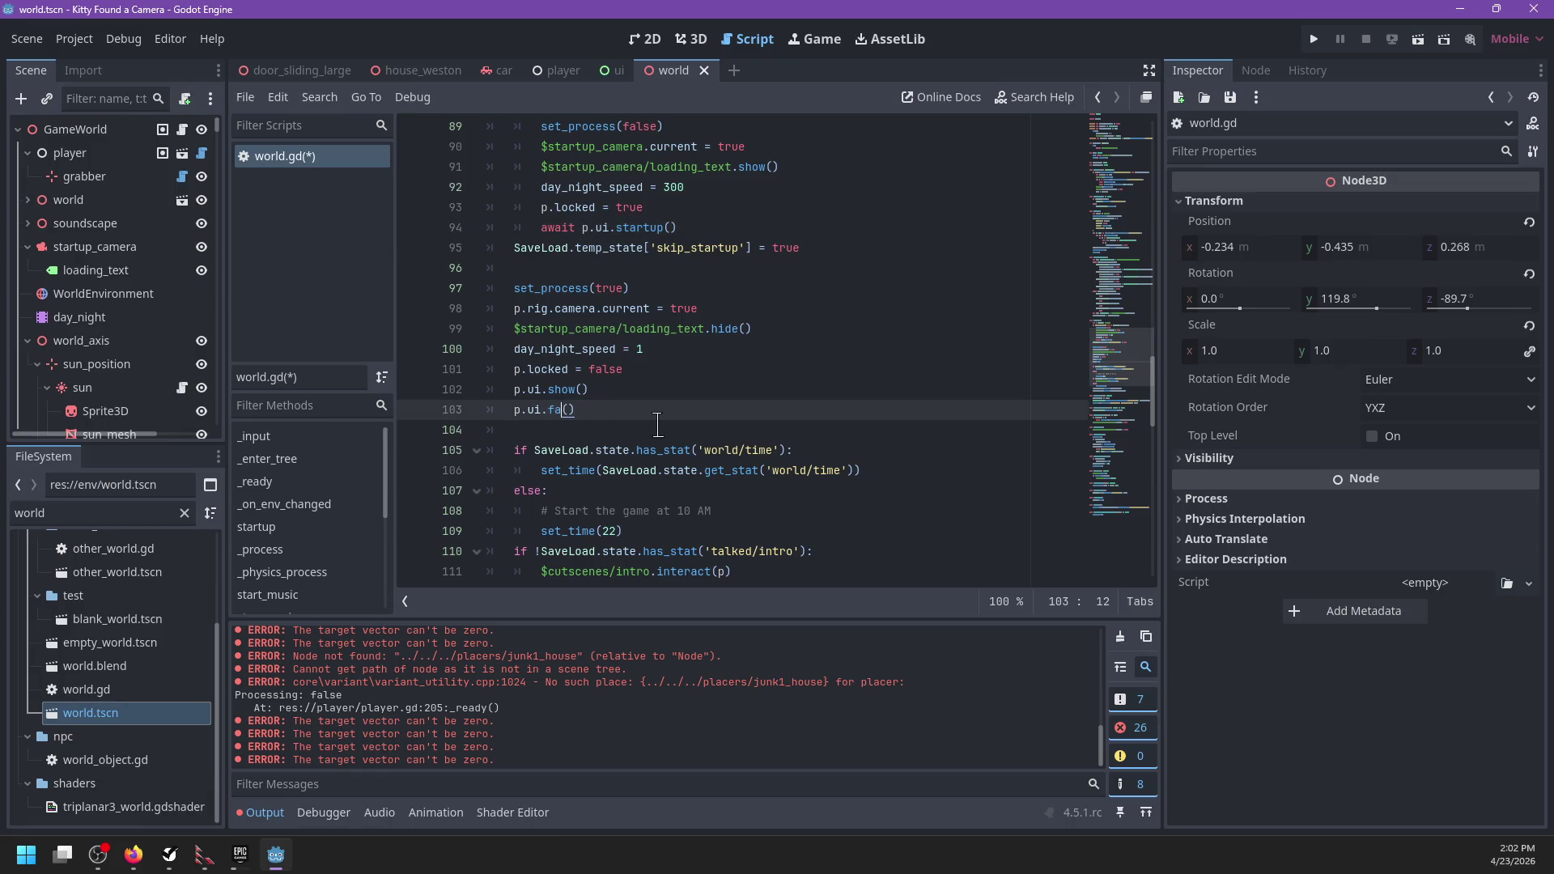
{"action": "type", "text": "in"}
Step: Filter the file list for 'ui.', open ui.gd and rename its fade_in function to startup
{"action": "left_click", "coordinate": [116, 514]}
{"action": "key", "text": "ctrl+a"}
{"action": "type", "text": "ui."}
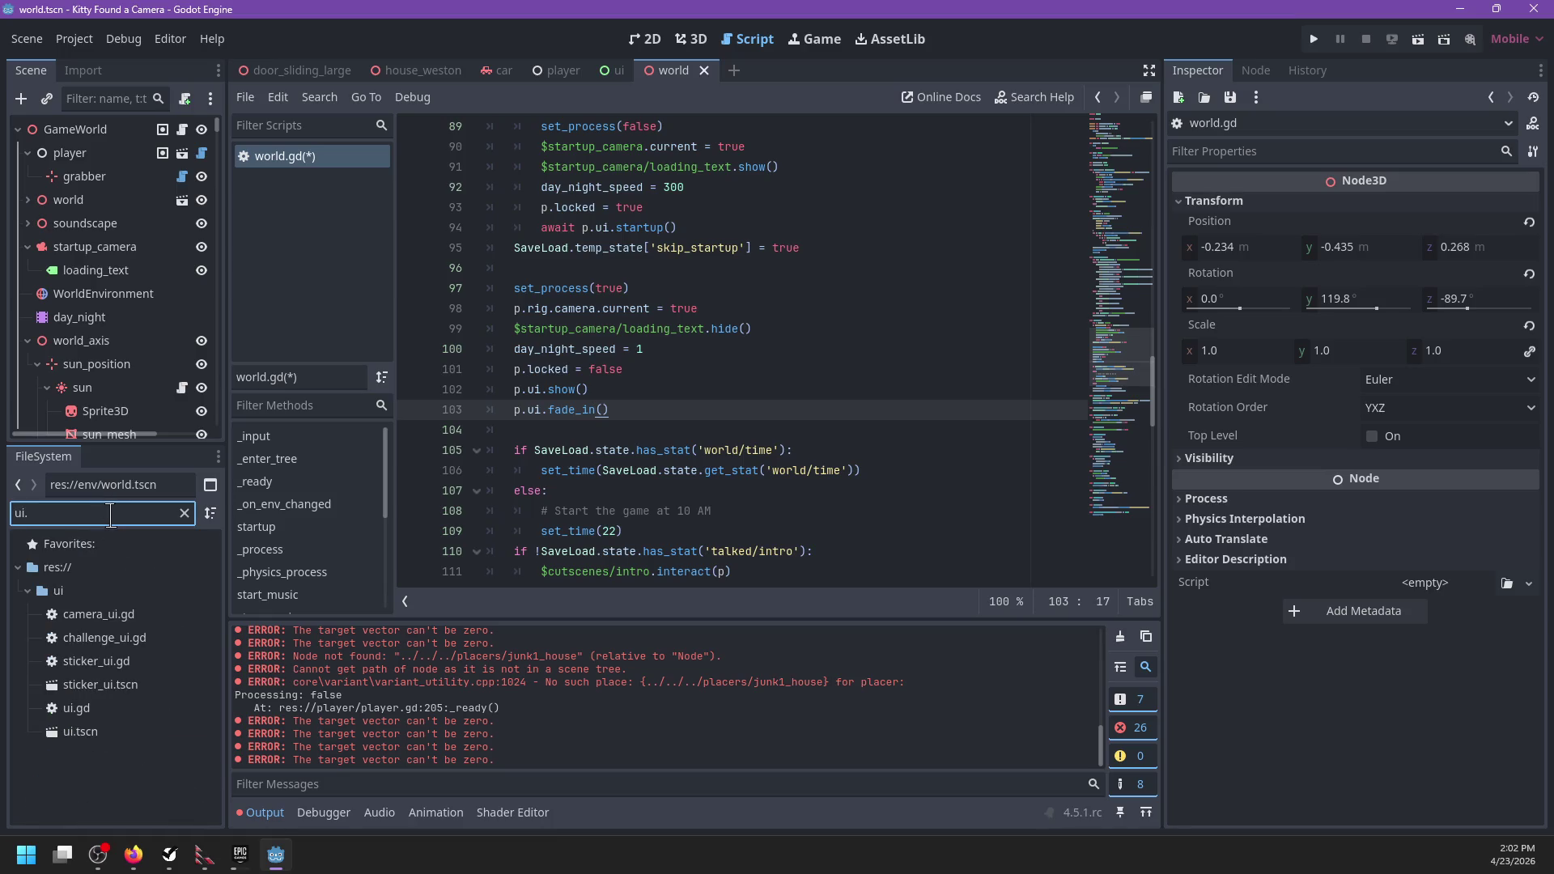
{"action": "double_click", "coordinate": [105, 709]}
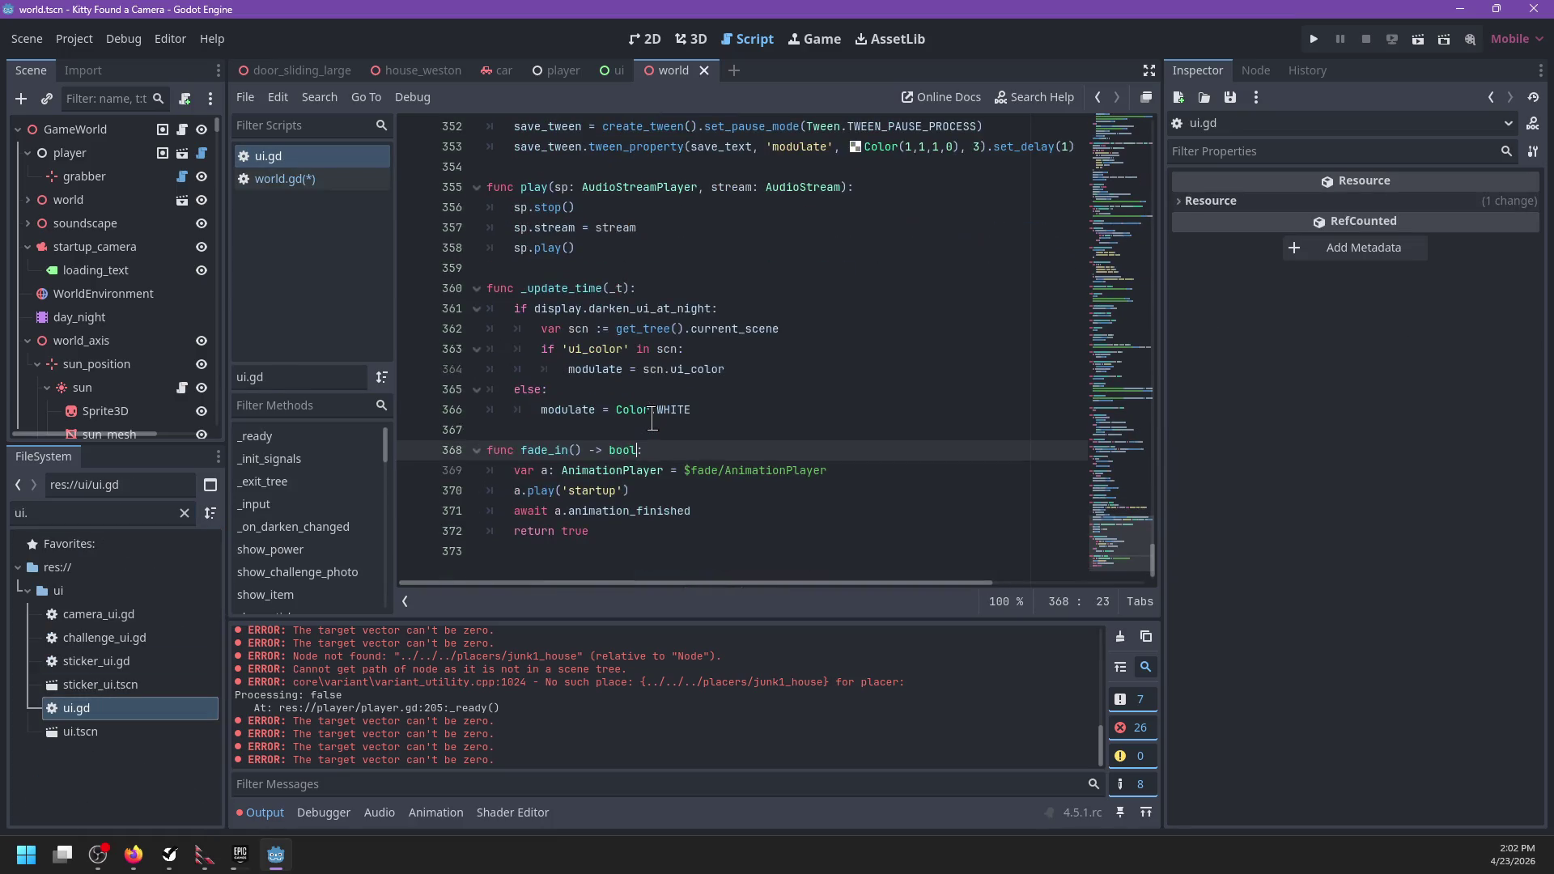
{"action": "double_click", "coordinate": [652, 412]}
{"action": "double_click", "coordinate": [556, 450]}
{"action": "type", "text": "startup"}
Step: Add a new fade_in function to ui.gd with the $fade/AnimationPlayer path as its body
{"action": "left_click", "coordinate": [569, 561]}
{"action": "key", "text": "Return"}
{"action": "type", "text": "func f"}
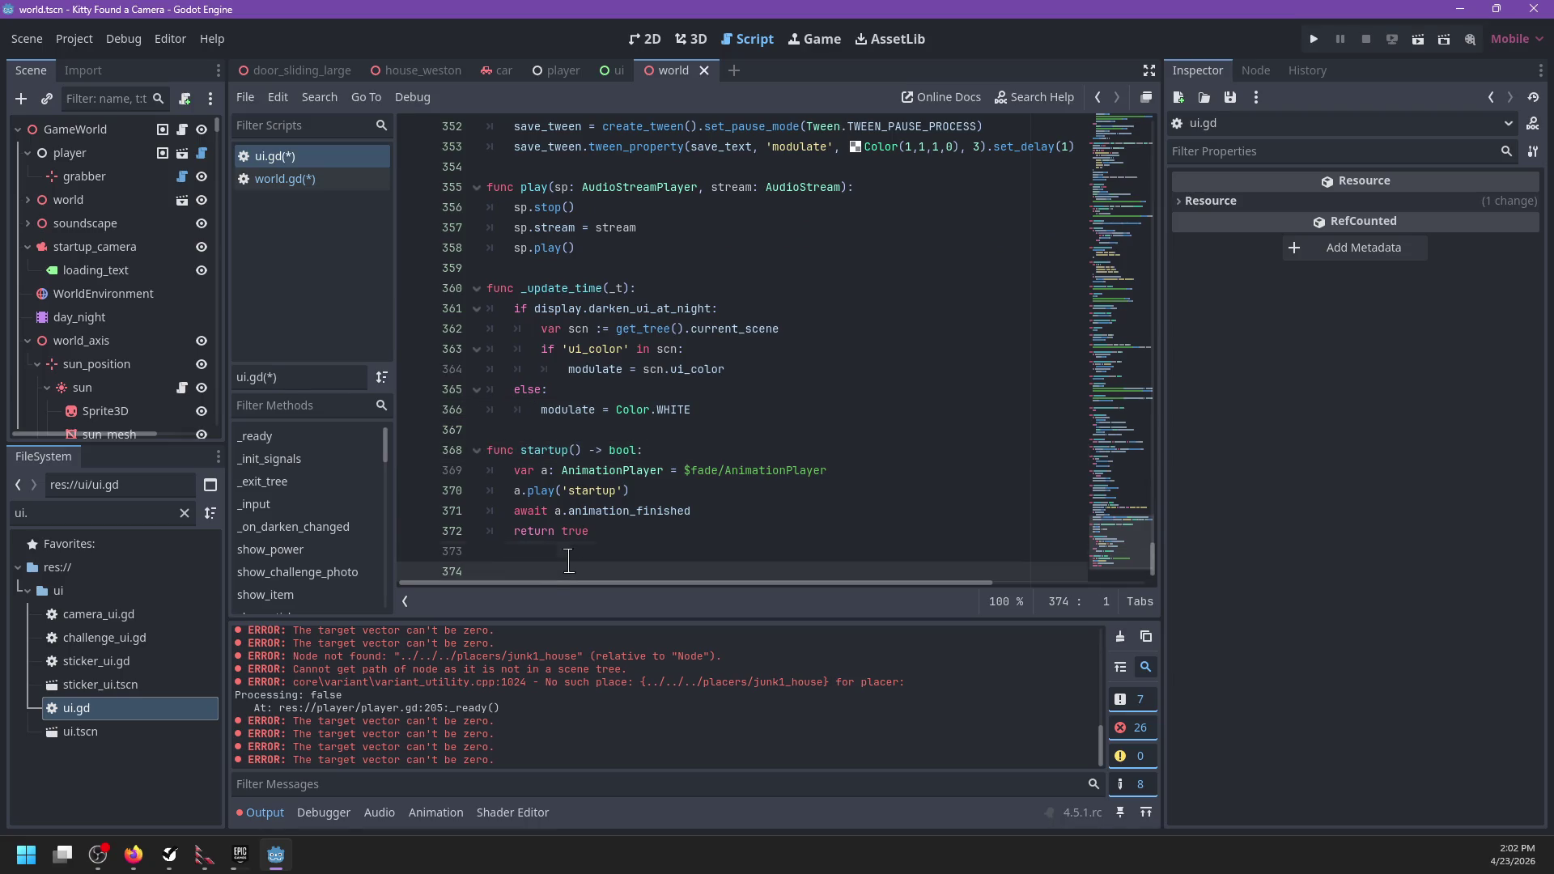
{"action": "type", "text": "ade_in() ->"}
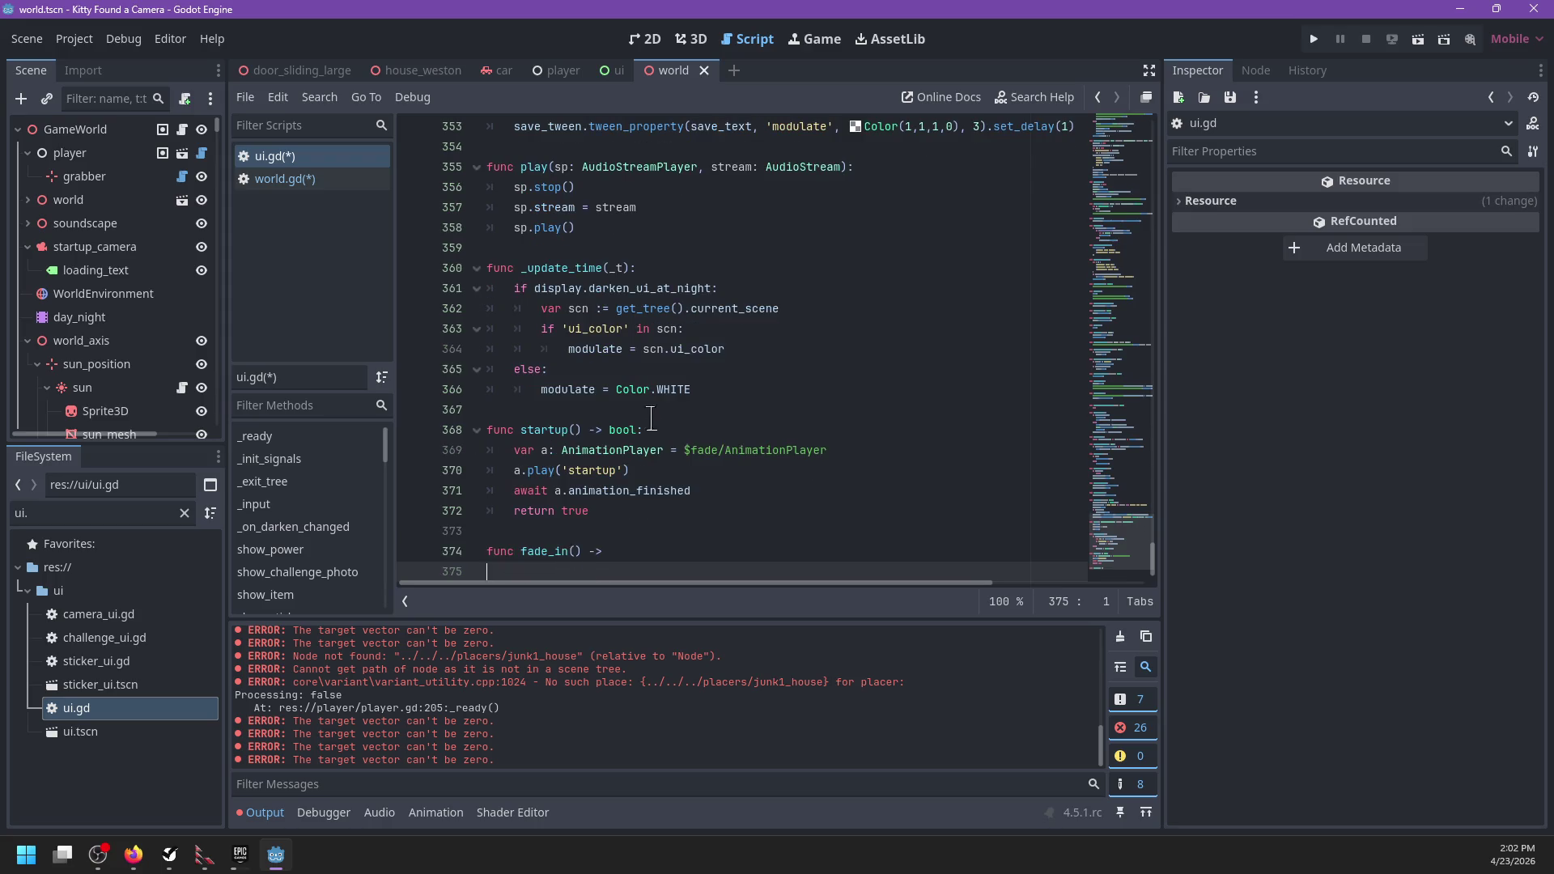
{"action": "left_click_drag", "start_coordinate": [829, 450], "coordinate": [761, 450]}
{"action": "left_click_drag", "start_coordinate": [685, 450], "coordinate": [863, 449]}
{"action": "key", "text": "ctrl+c"}
{"action": "left_click", "coordinate": [579, 571]}
{"action": "key", "text": "ctrl+v"}
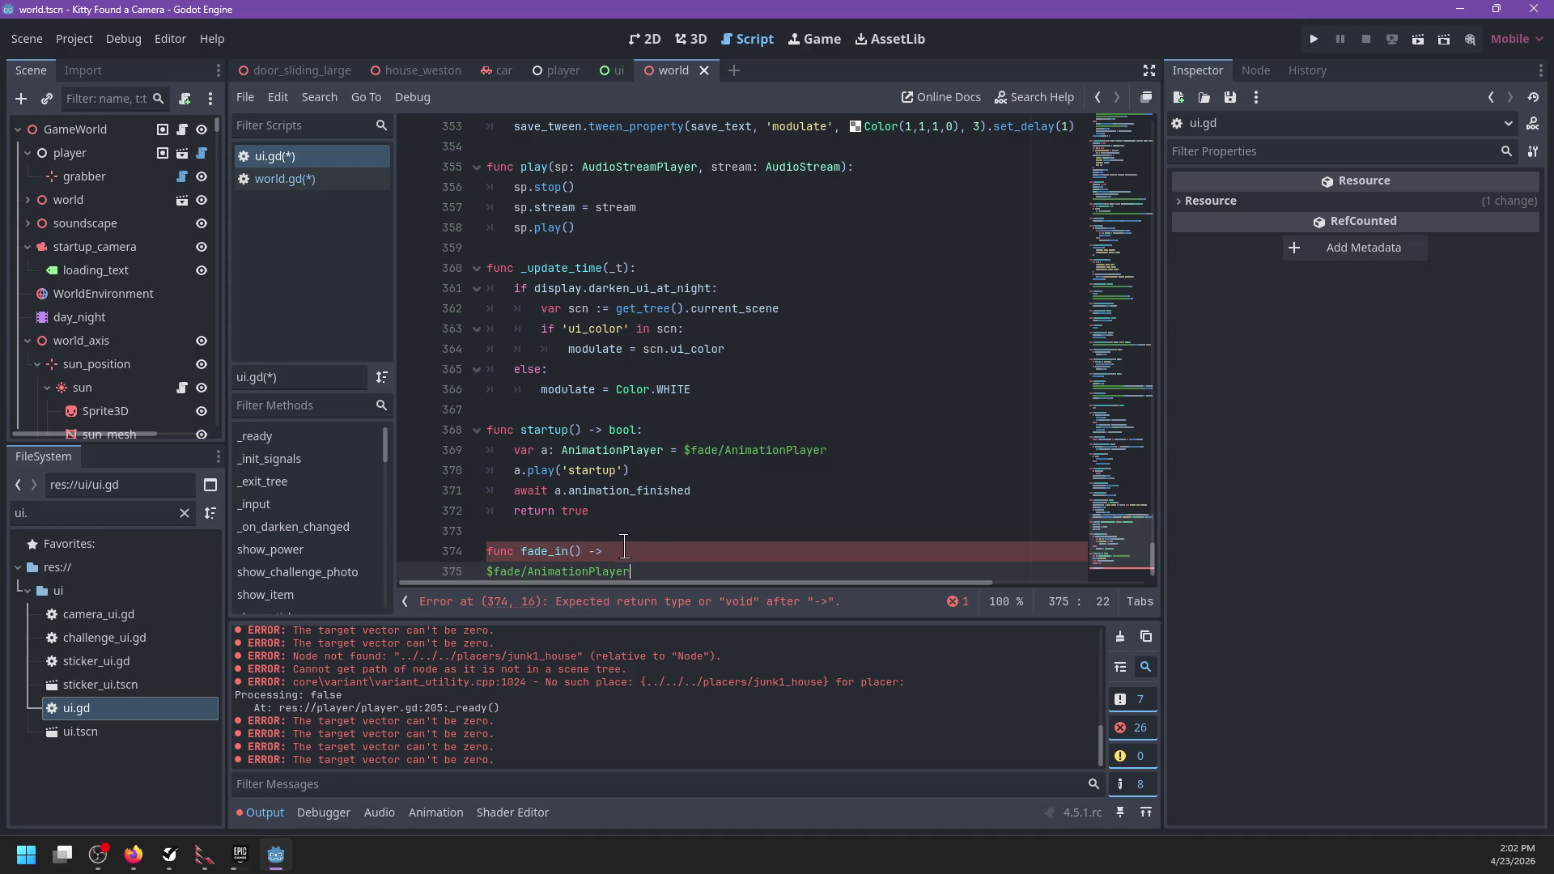
{"action": "key", "text": "Tab"}
Step: Fix the fade_in(): header, complete the body as $fade/AnimationPlayer.play('fade'), and save
{"action": "key", "text": "Up"}
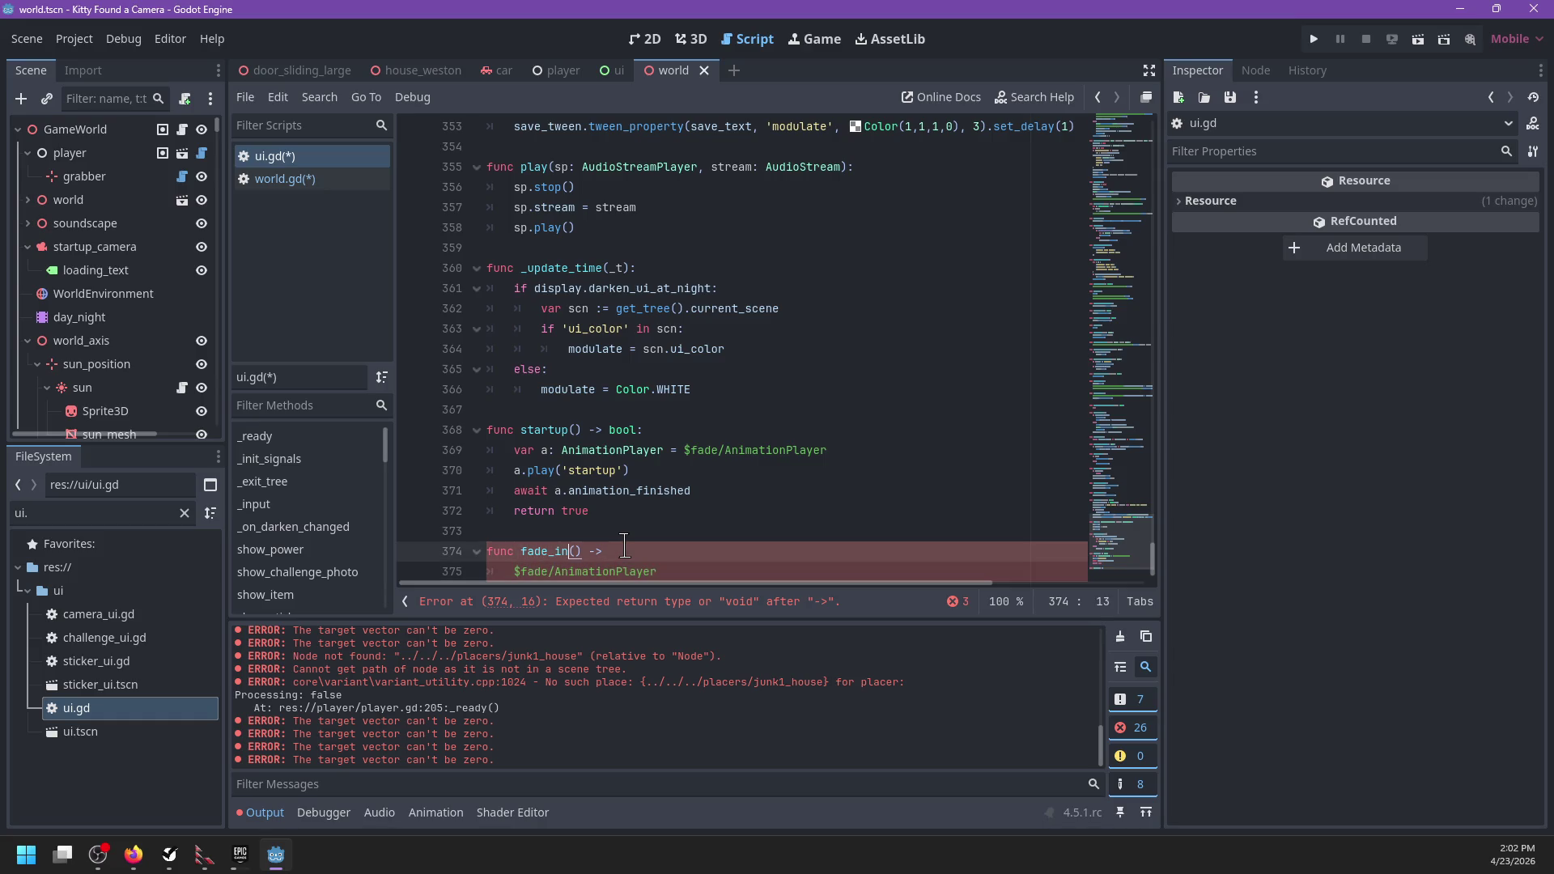
{"action": "key", "text": "shift+End"}
{"action": "type", "text": ":"}
{"action": "key", "text": "Down"}
{"action": "key", "text": "End"}
{"action": "type", "text": ".play('fade"}
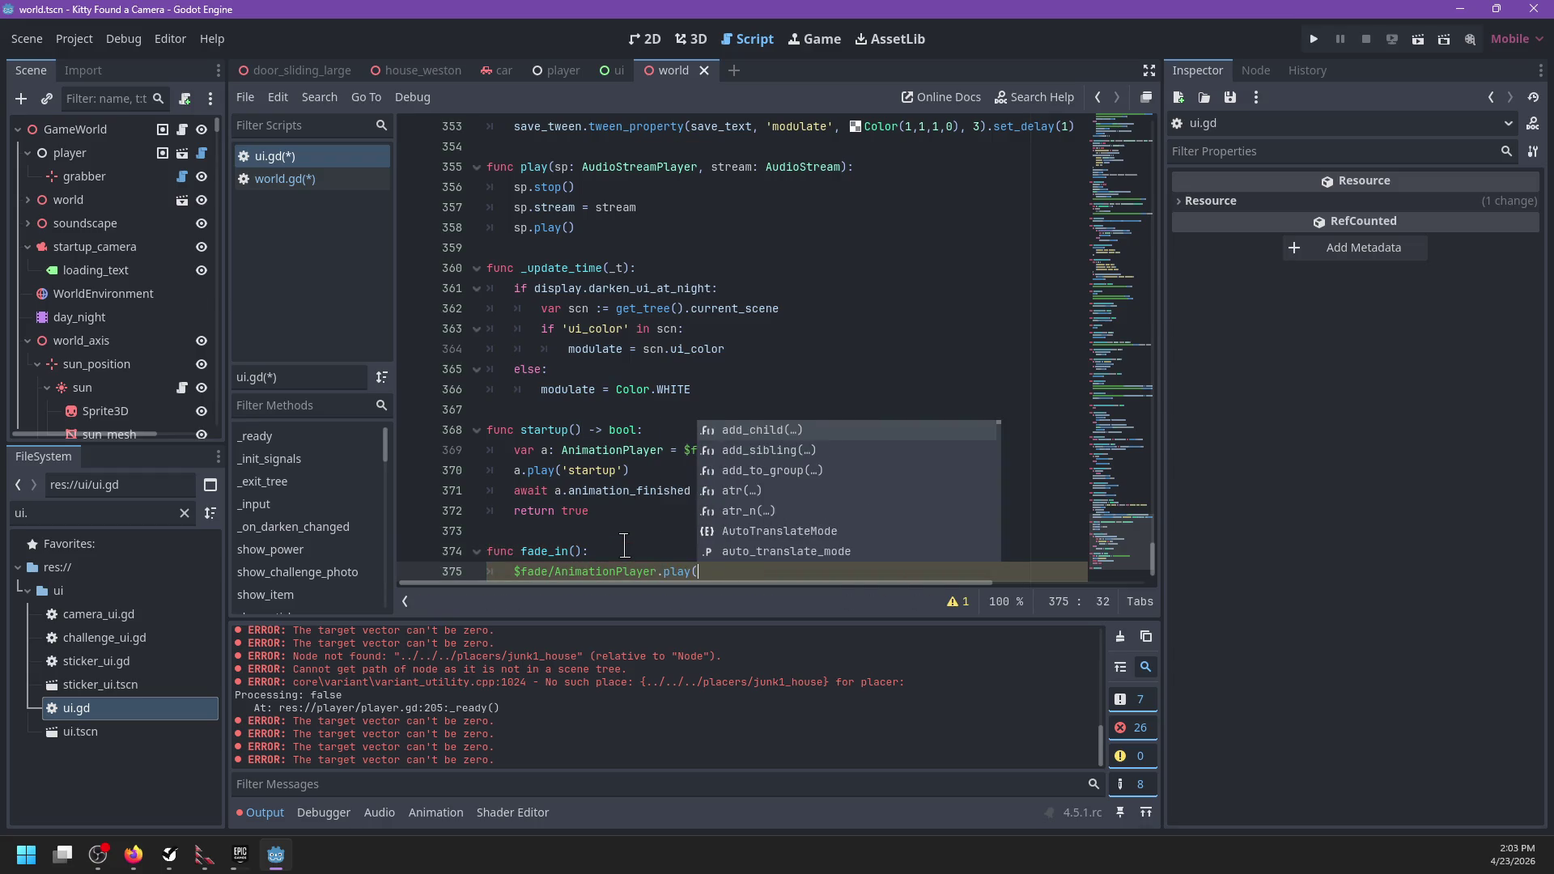
{"action": "key", "text": "BackSpace"}
{"action": "key", "text": "BackSpace"}
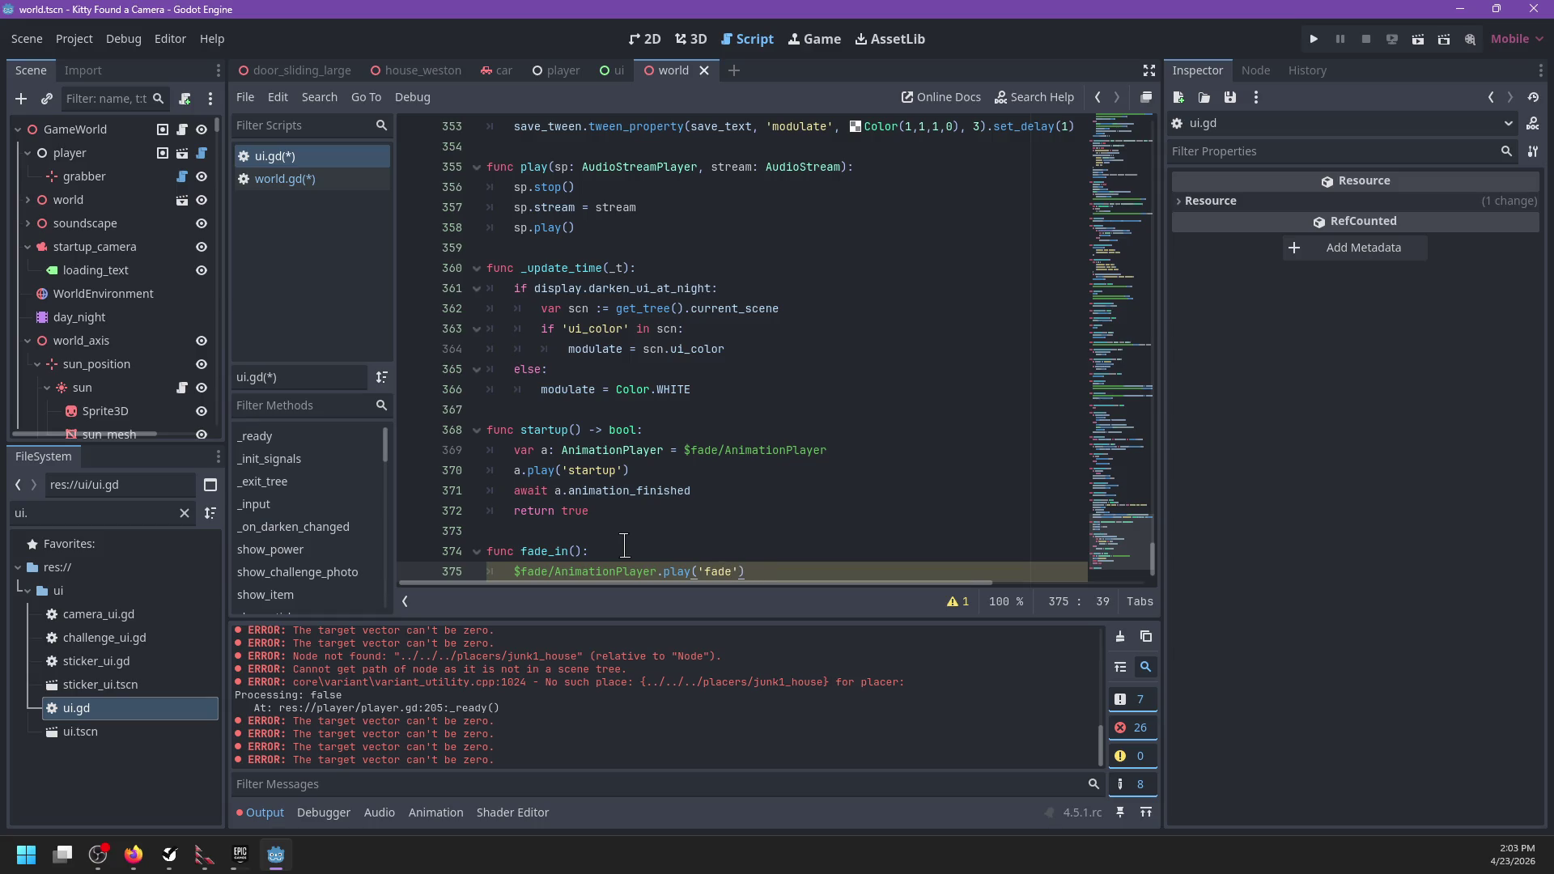
{"action": "key", "text": "ctrl+s"}
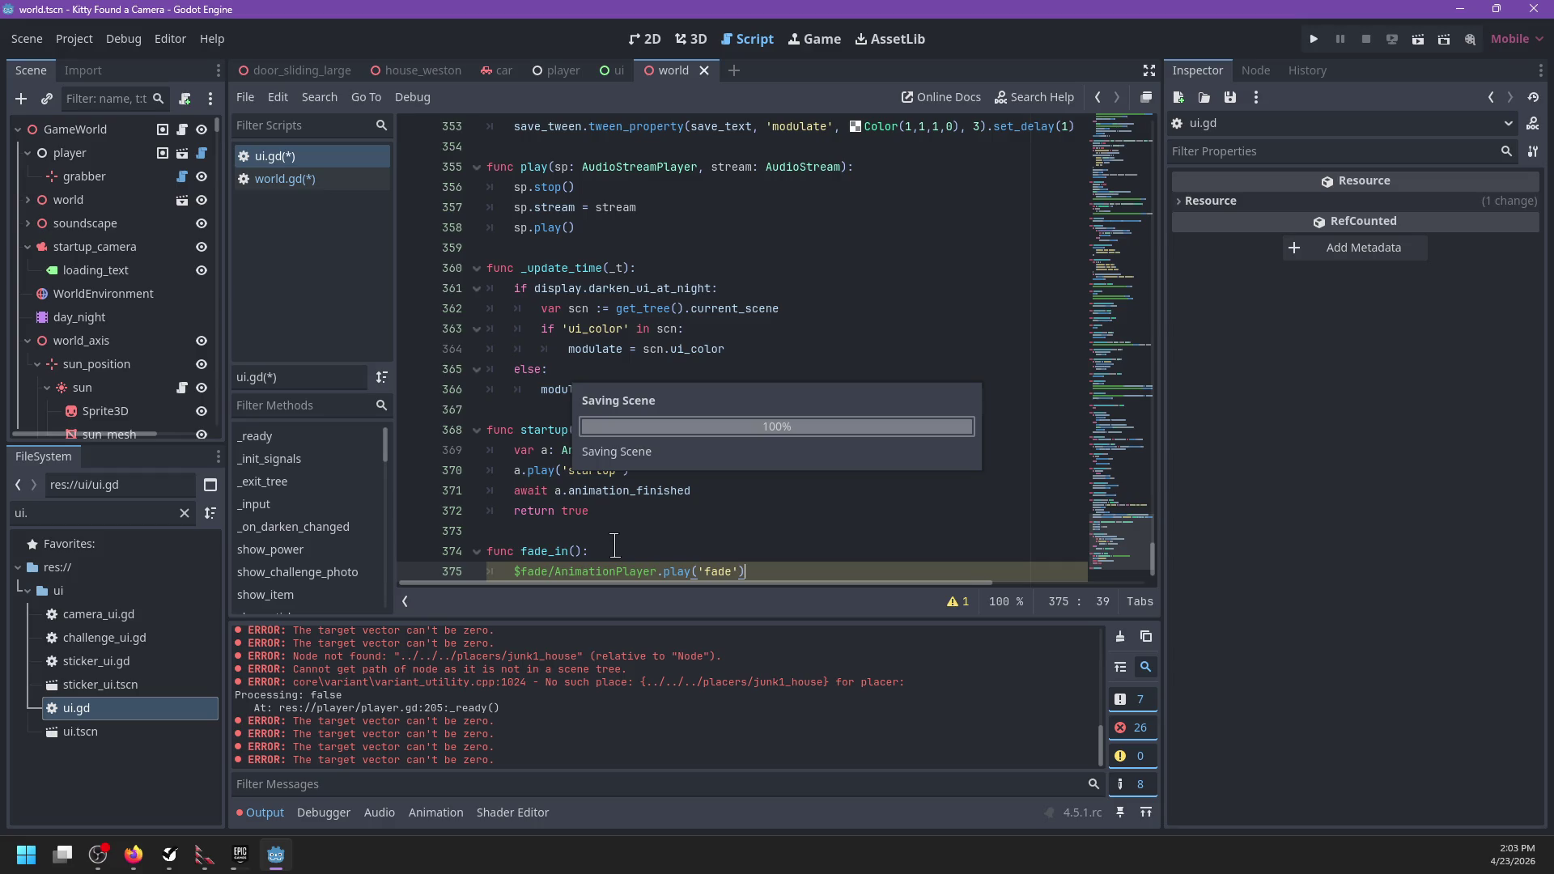
{"action": "left_click", "coordinate": [623, 531]}
{"action": "scroll", "coordinate": [625, 526], "scroll_direction": "down", "scroll_amount": 1}
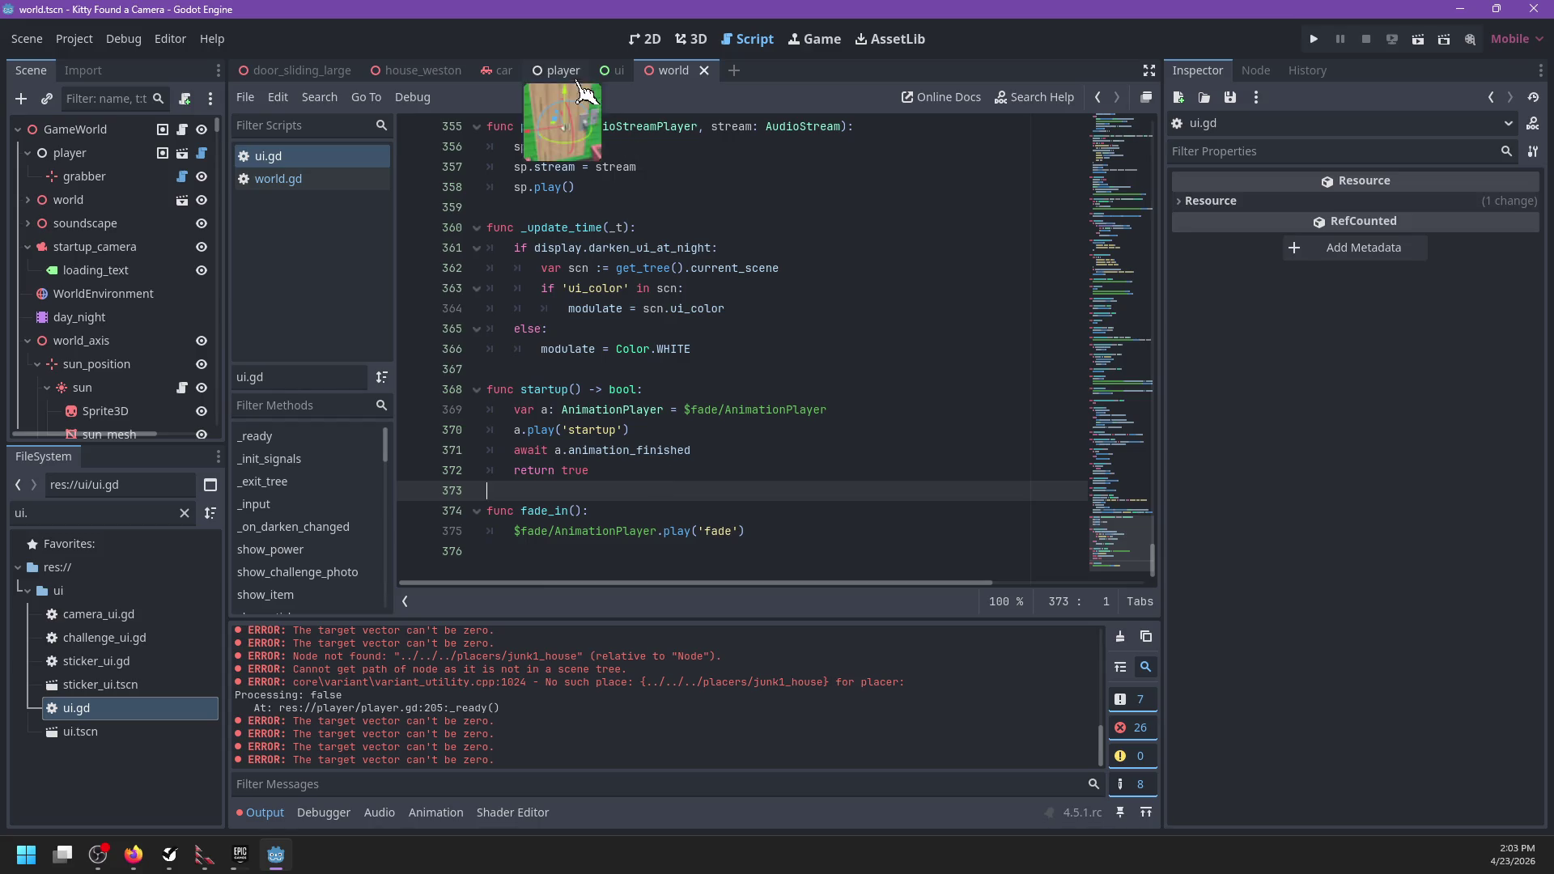
{"action": "left_click", "coordinate": [617, 71]}
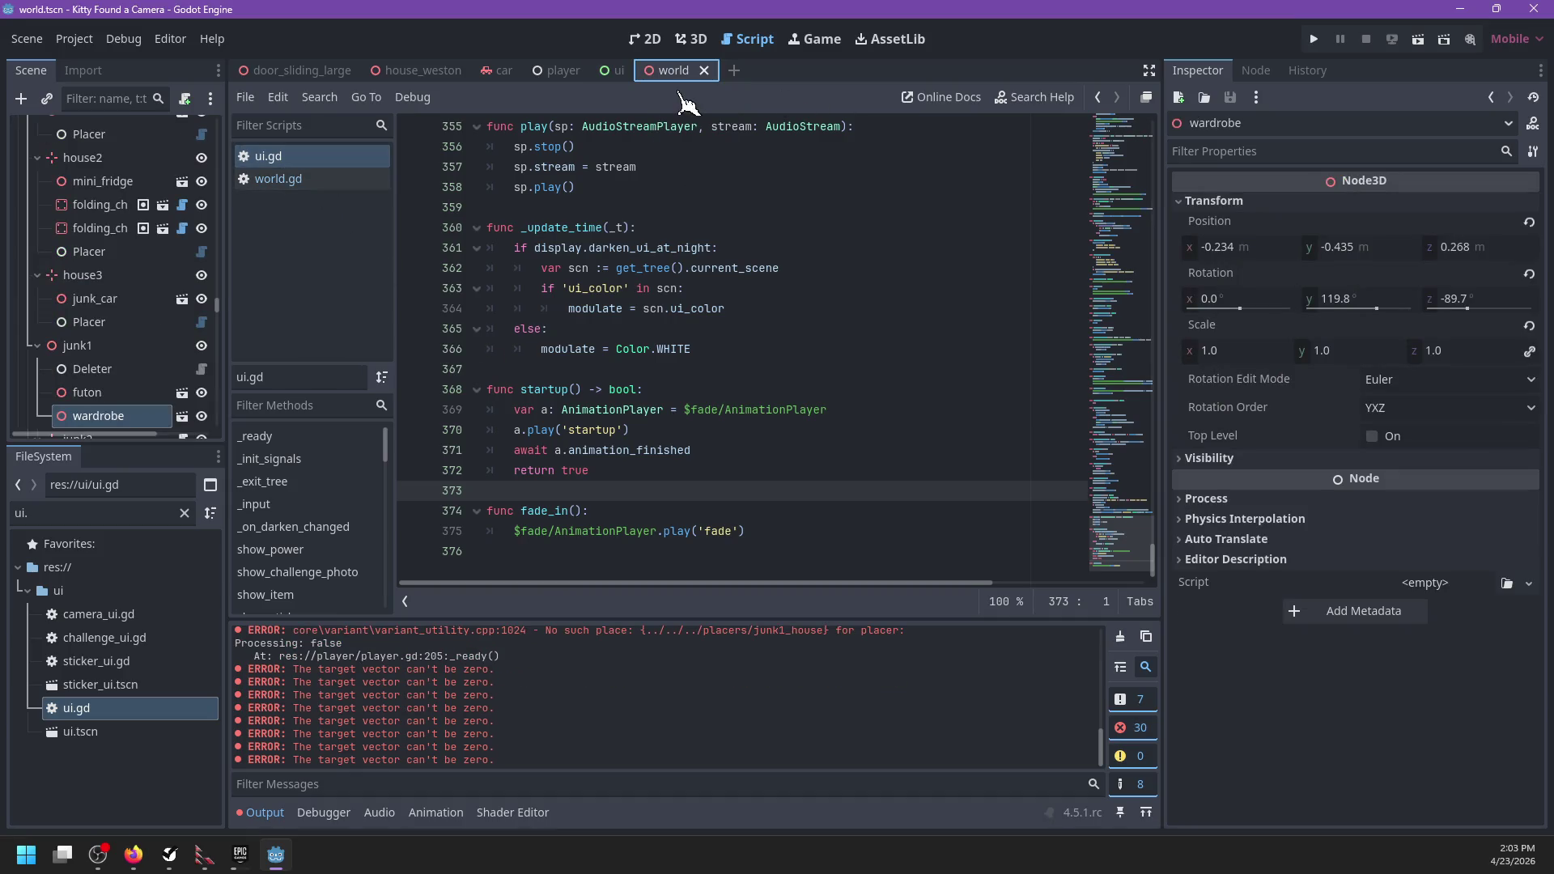
Step: Bring up world.gd and search it for 'fade'
{"action": "left_click", "coordinate": [300, 181]}
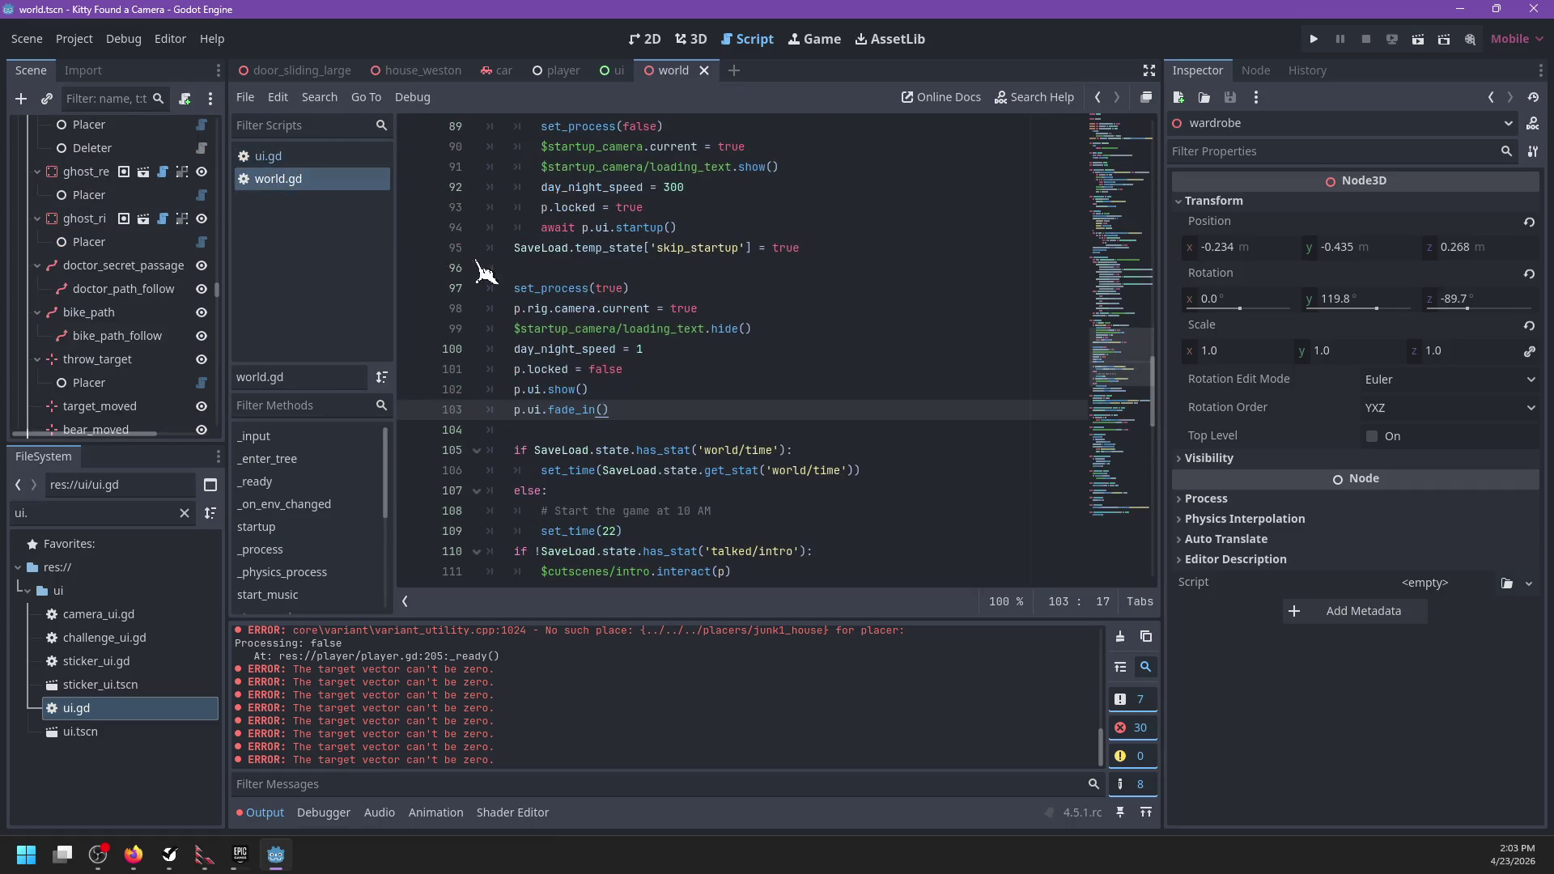
{"action": "scroll", "coordinate": [789, 346], "scroll_direction": "down", "scroll_amount": 18}
{"action": "left_click", "coordinate": [788, 346]}
{"action": "scroll", "coordinate": [811, 329], "scroll_direction": "up", "scroll_amount": 5}
{"action": "key", "text": "ctrl+f"}
{"action": "type", "text": "fa"}
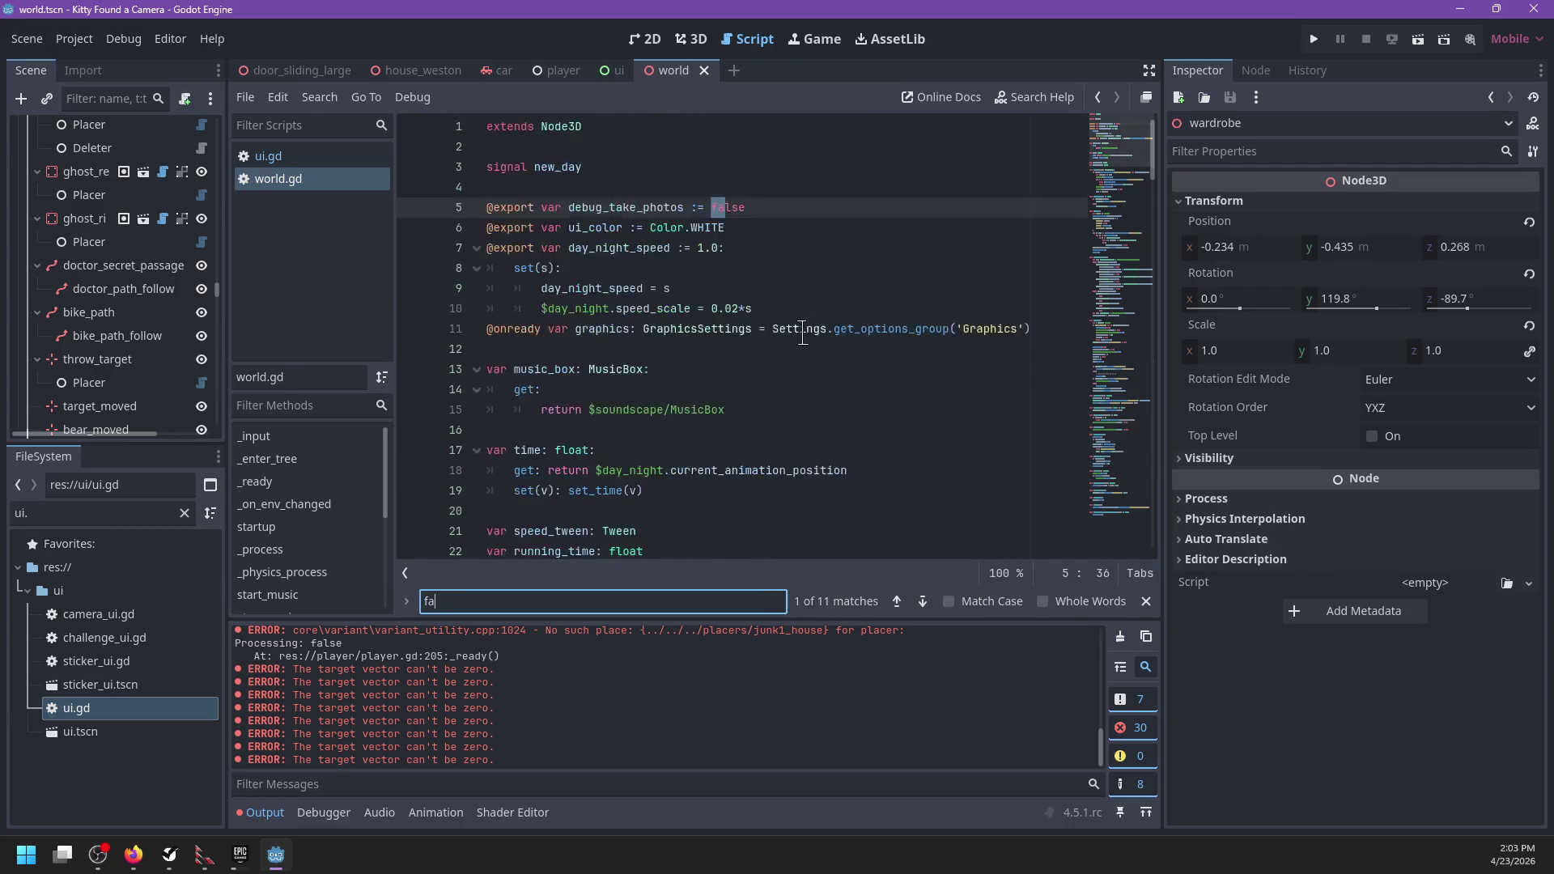
{"action": "type", "text": "de"}
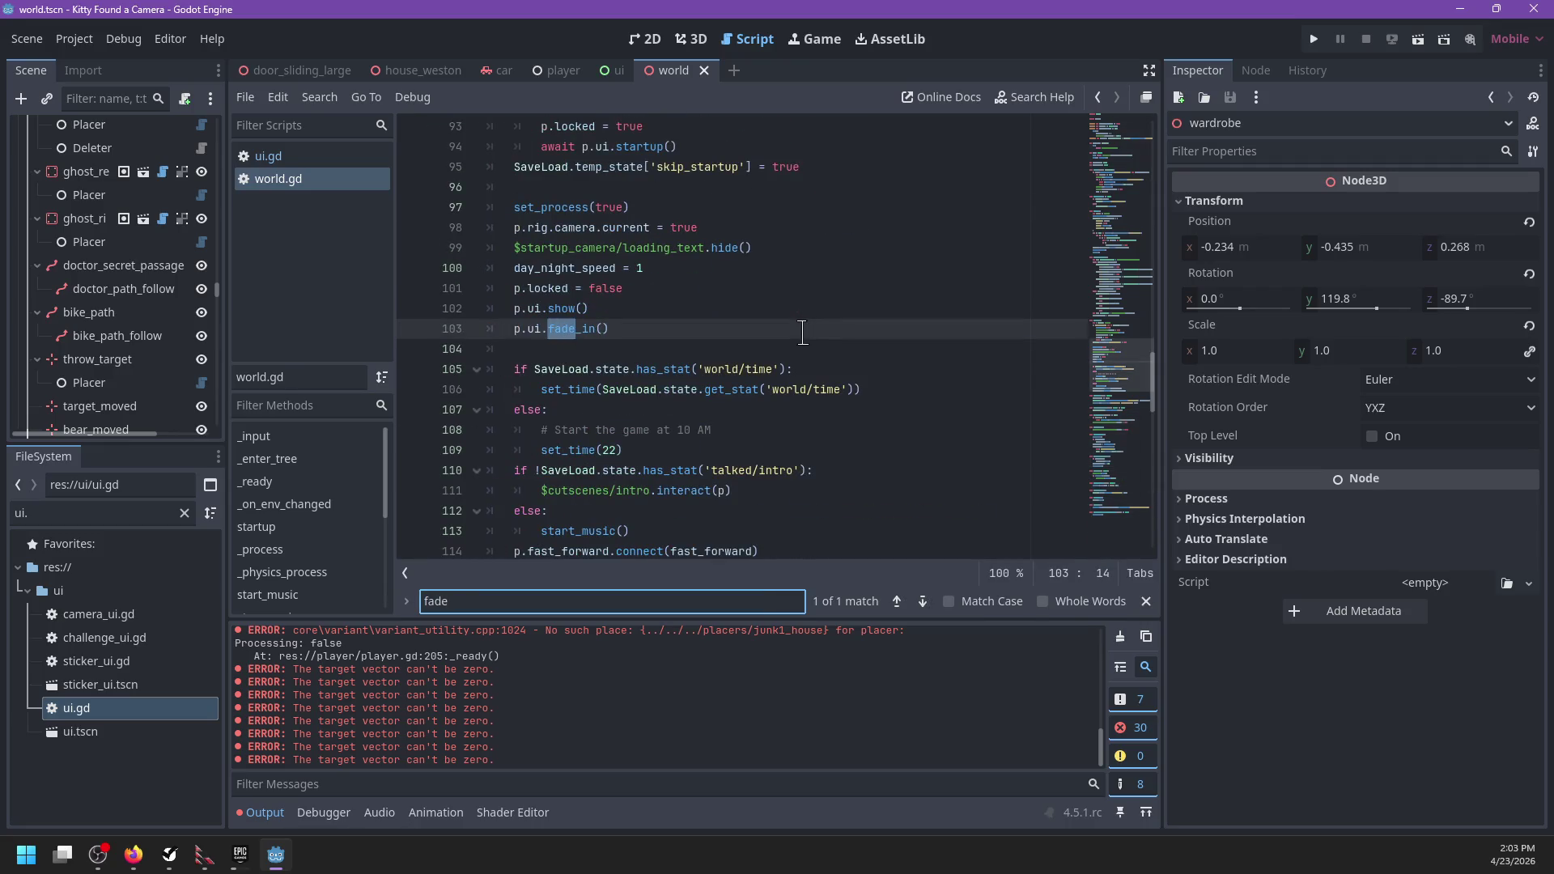
Step: Close the search at the p.ui.fade_in() call and run the game with F5
{"action": "key", "text": "BackSpace"}
{"action": "key", "text": "BackSpace"}
{"action": "key", "text": "BackSpace"}
{"action": "key", "text": "Escape"}
{"action": "left_click", "coordinate": [798, 334]}
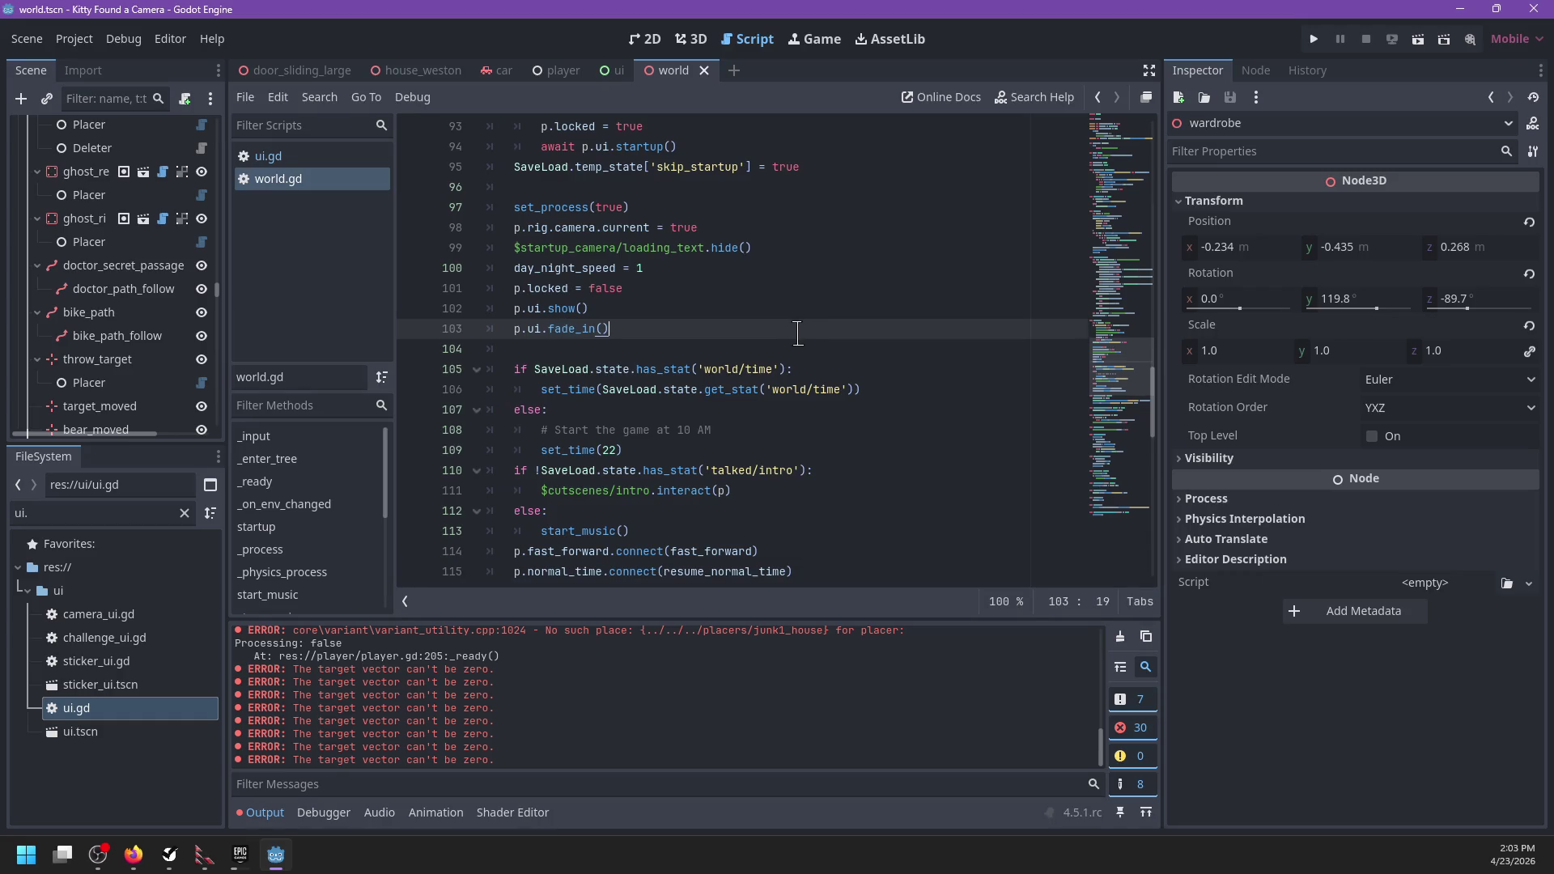
{"action": "key", "text": "F5"}
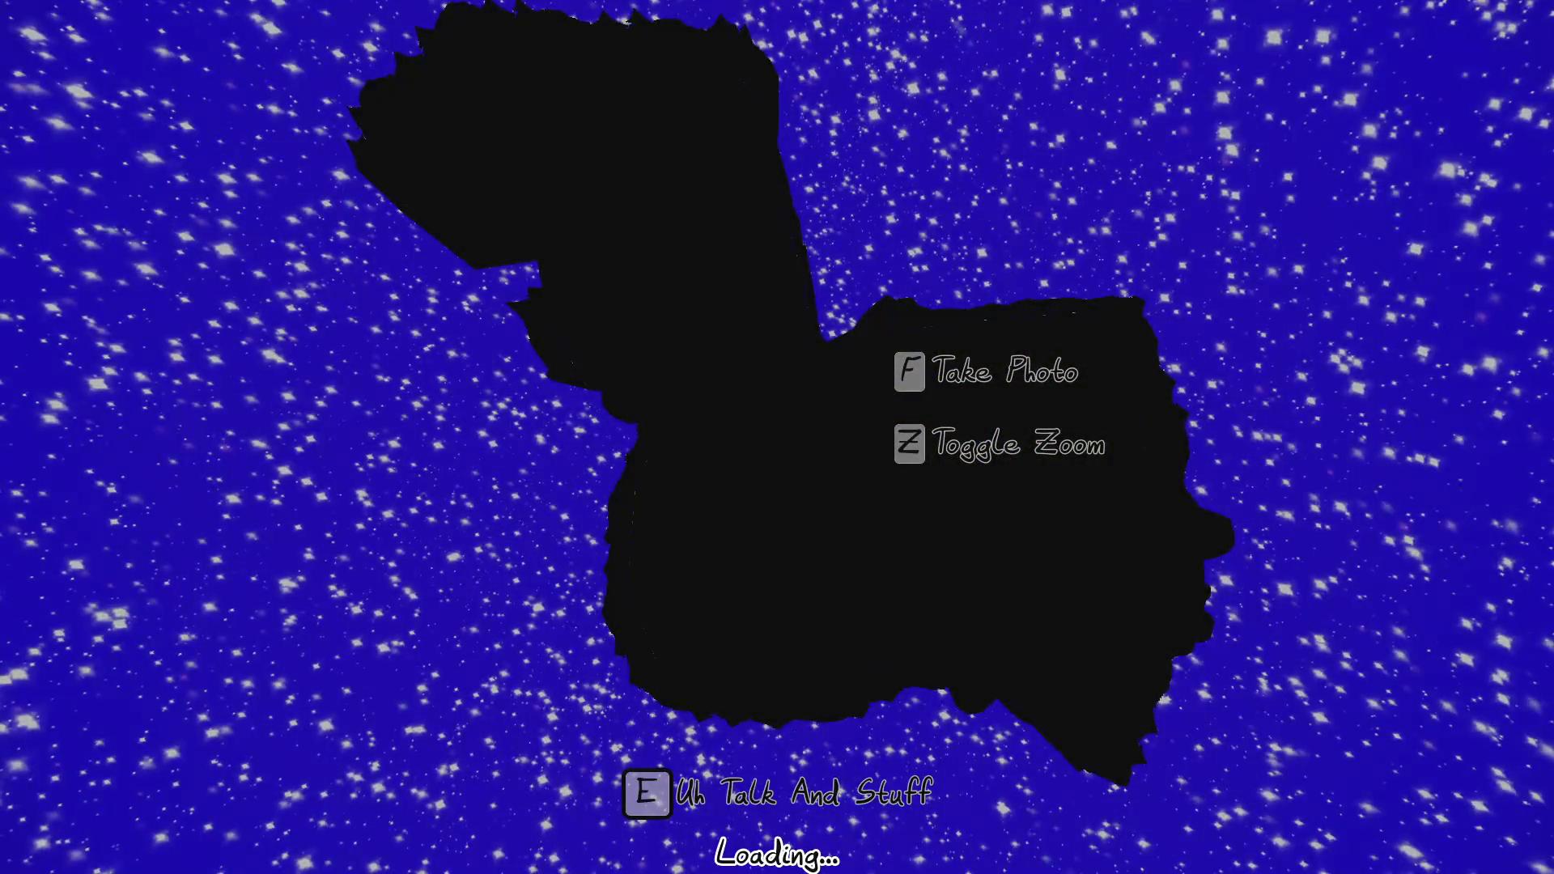
Step: Pause and resume with Esc, walk forward with W, then stop the game with F8
{"action": "key", "text": "Escape"}
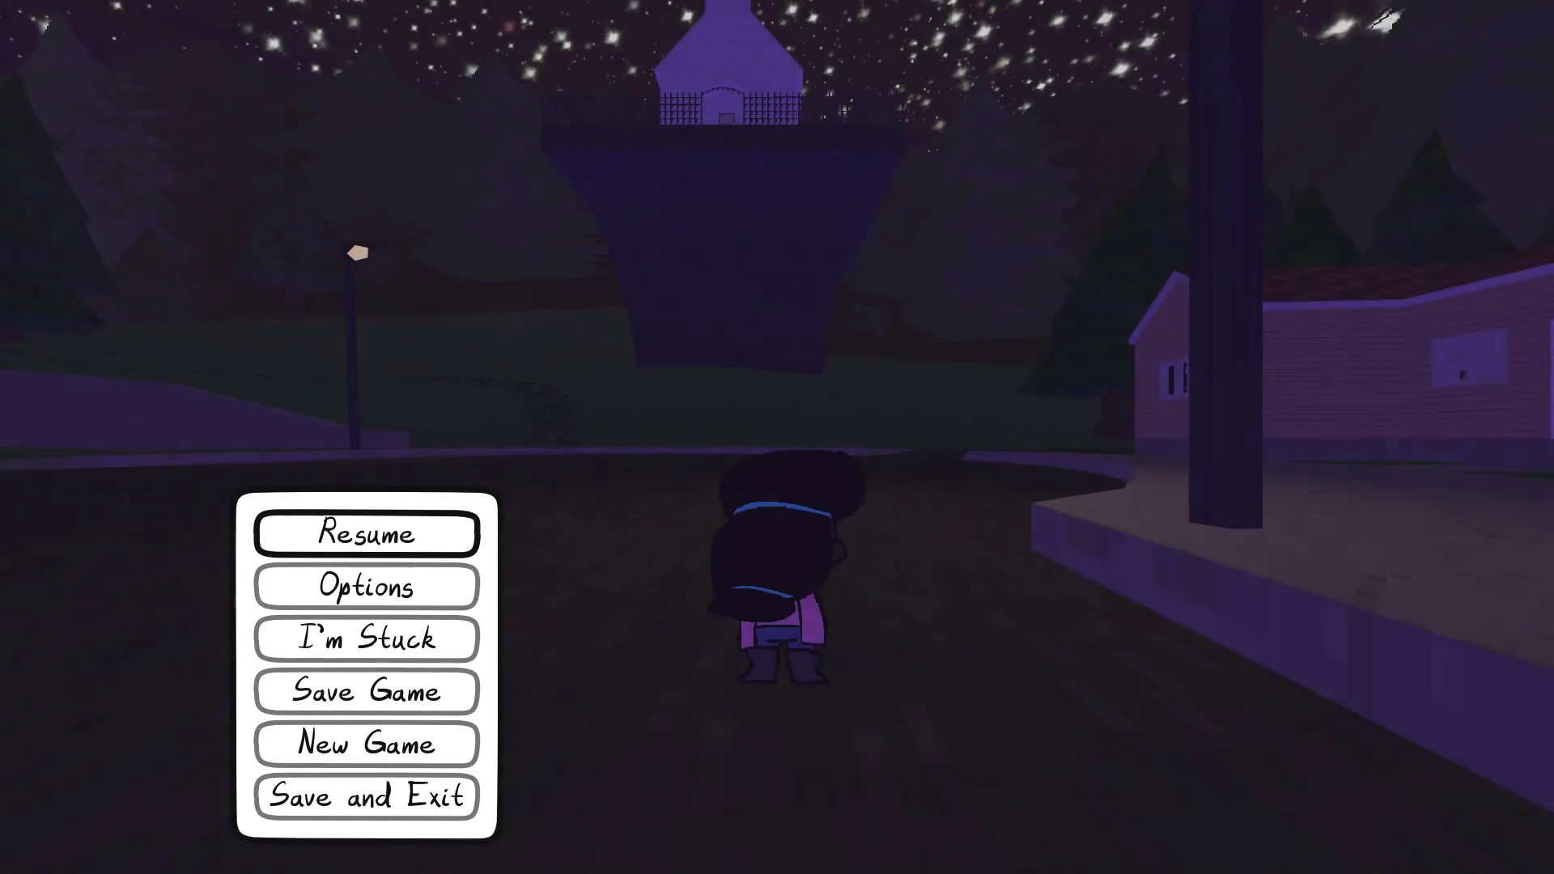
{"action": "key", "text": "Escape"}
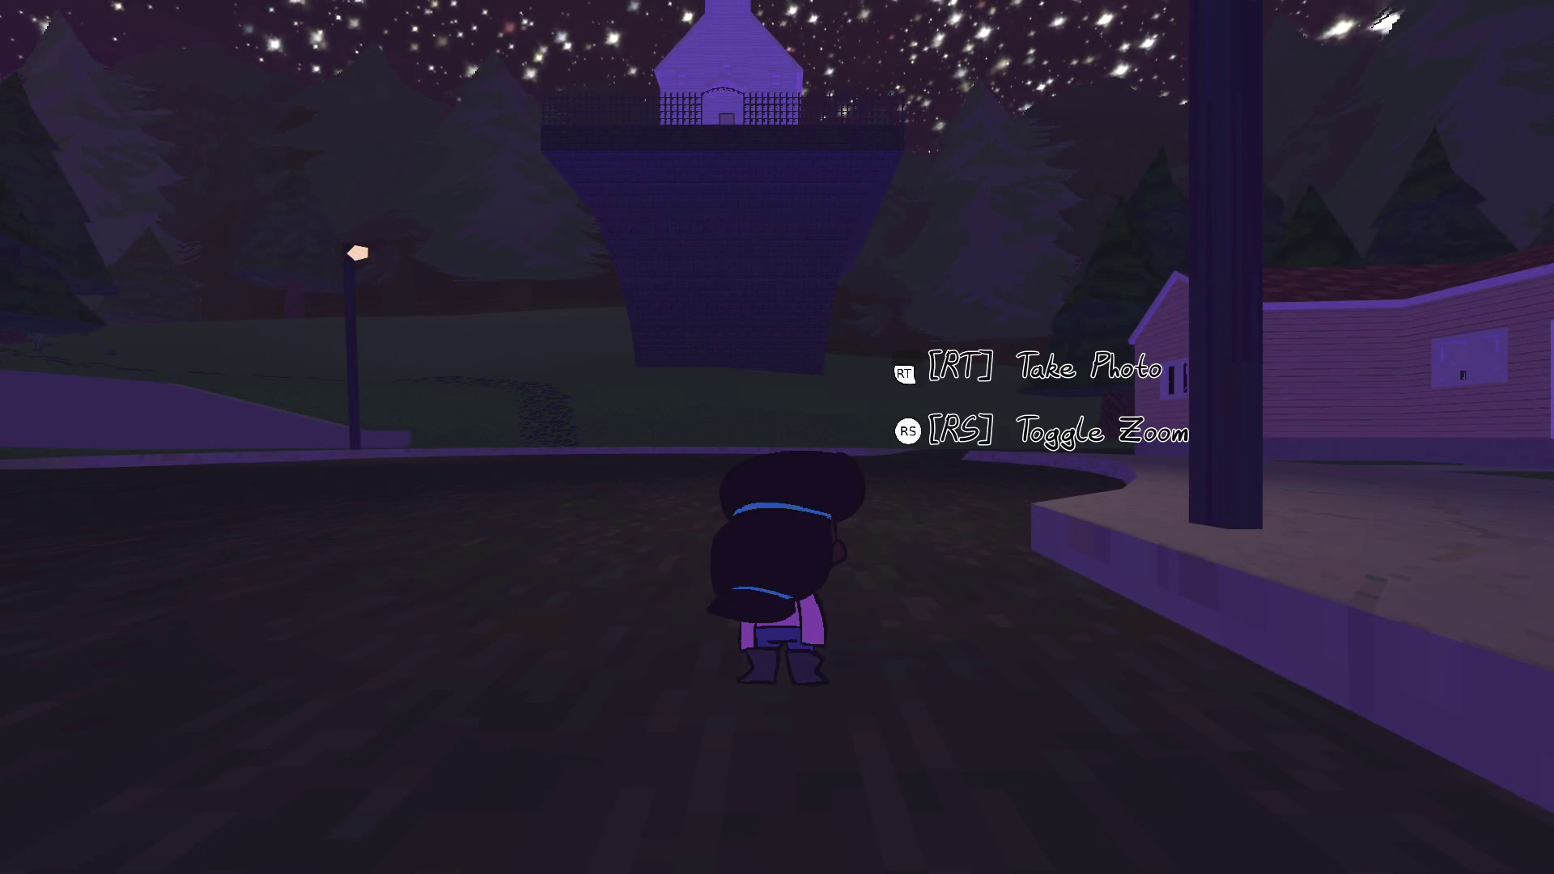
{"action": "key", "text": "w"}
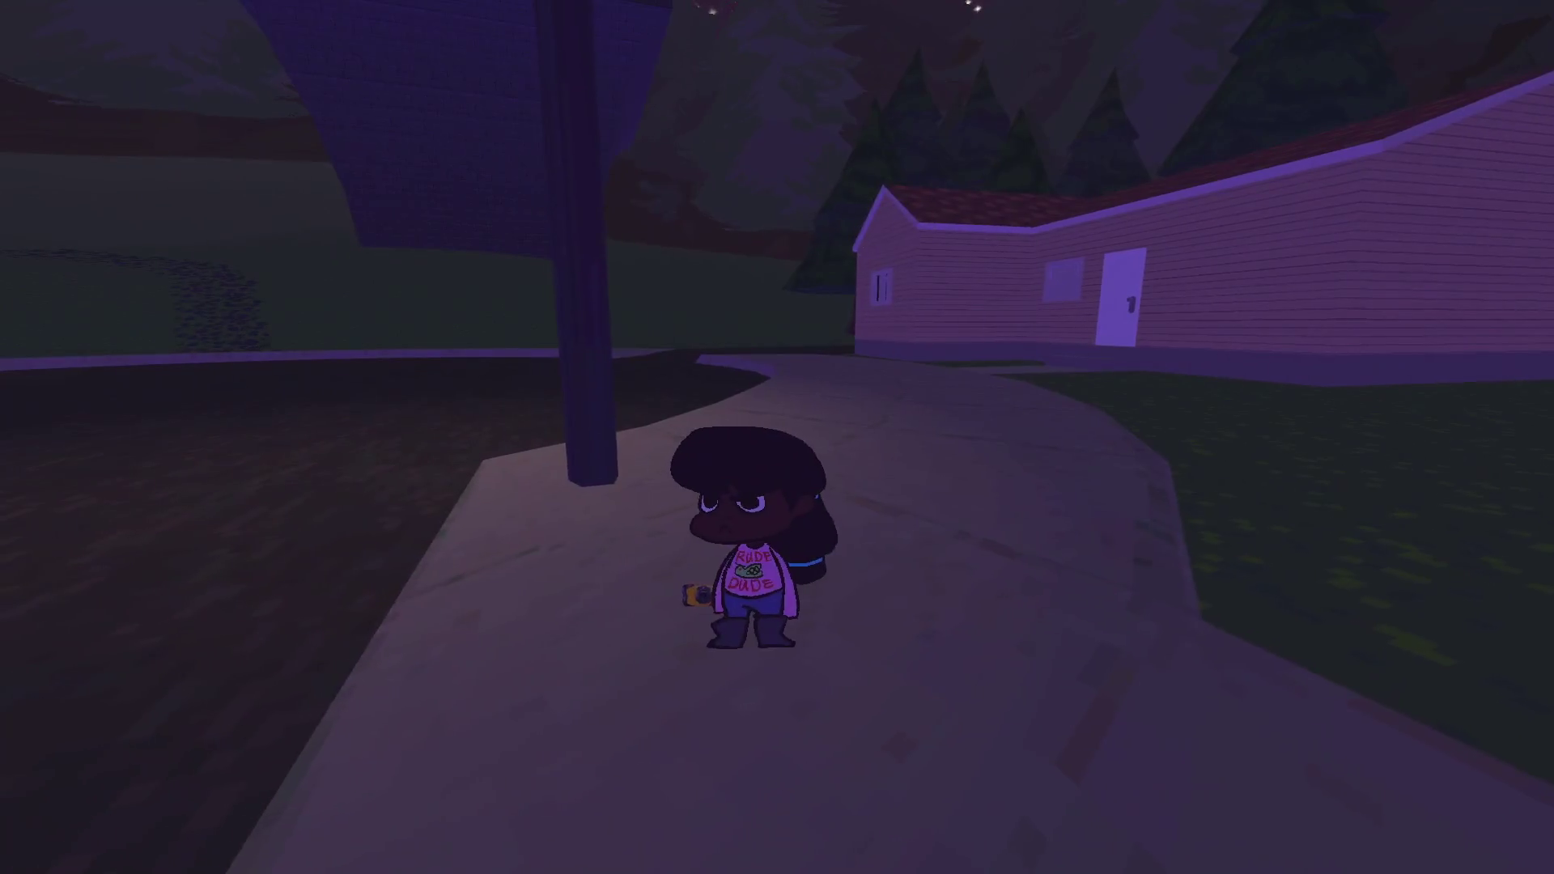
{"action": "key", "text": "F8"}
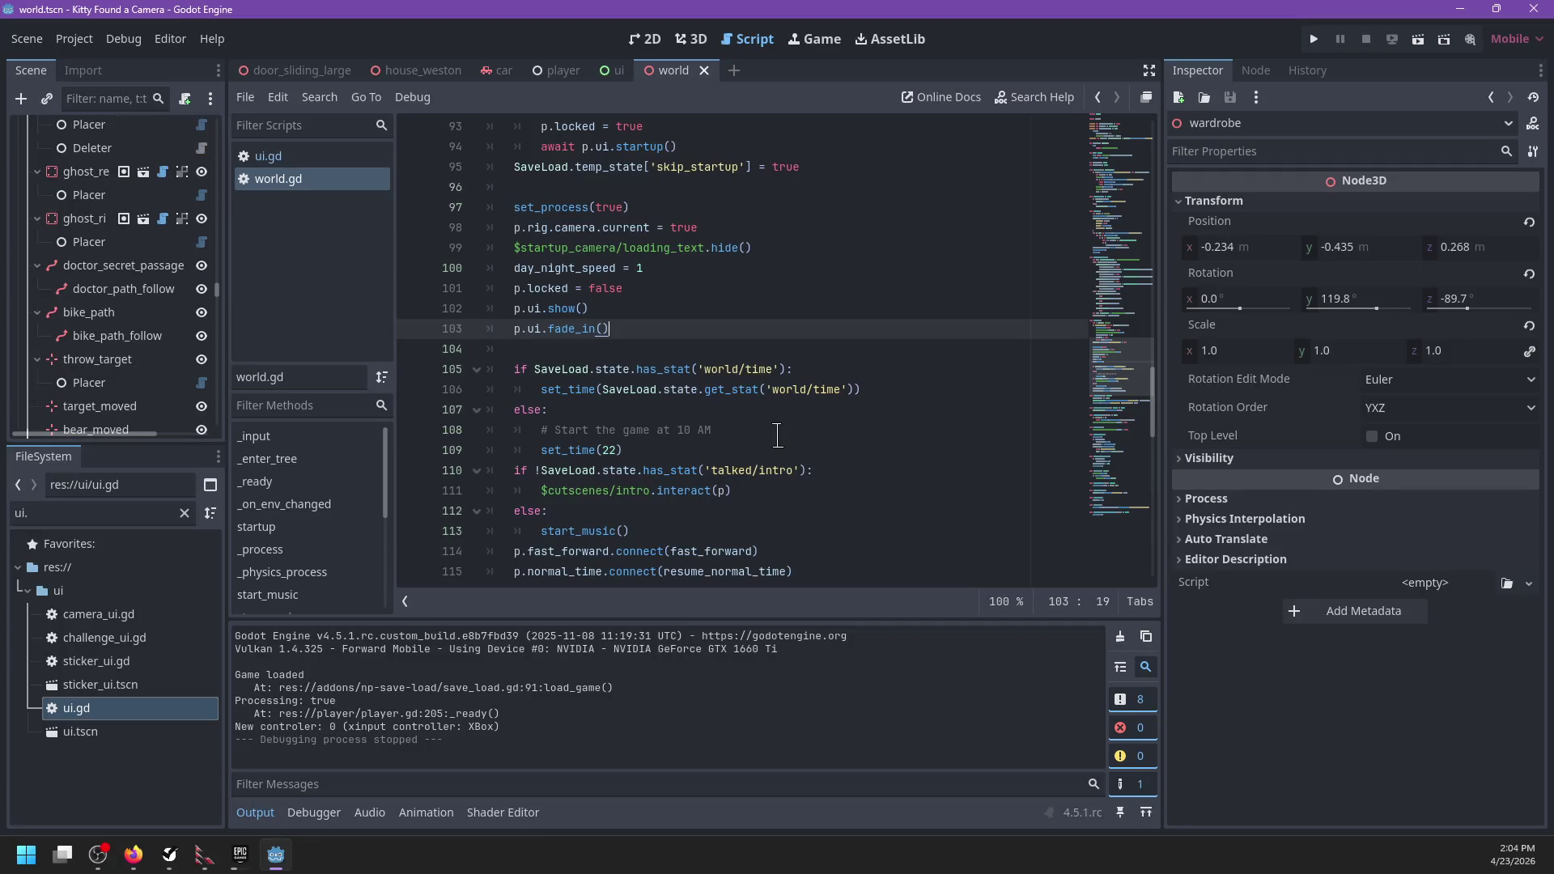
{"action": "left_click", "coordinate": [620, 71]}
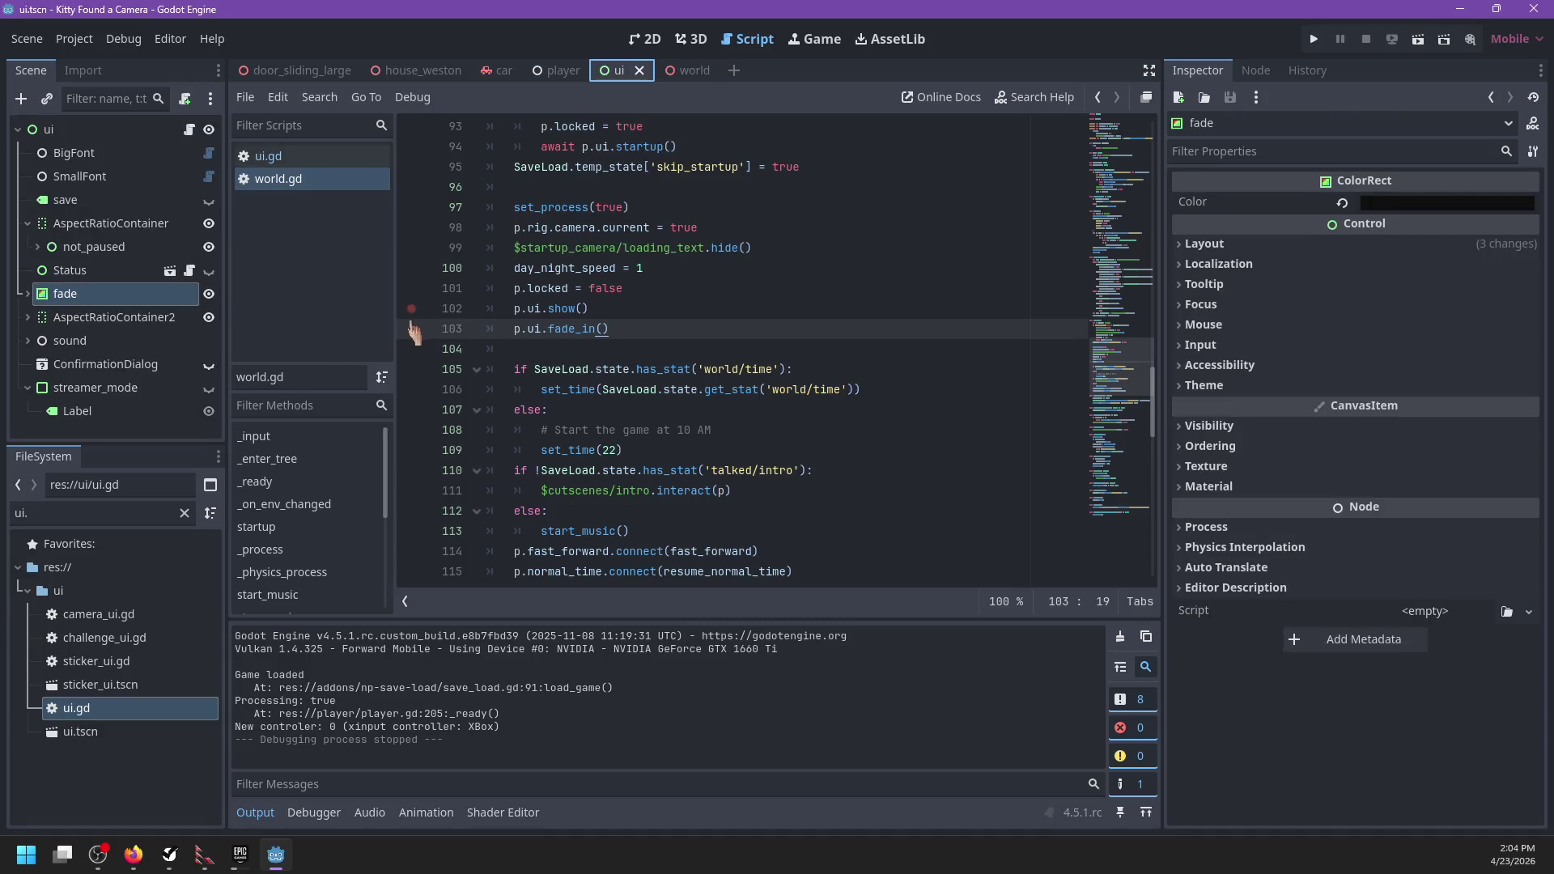
Step: Select fade's AnimationPlayer, compare the startup and fade animations, and scrub startup to 3.0 s
{"action": "left_click", "coordinate": [28, 294]}
{"action": "left_click", "coordinate": [105, 318]}
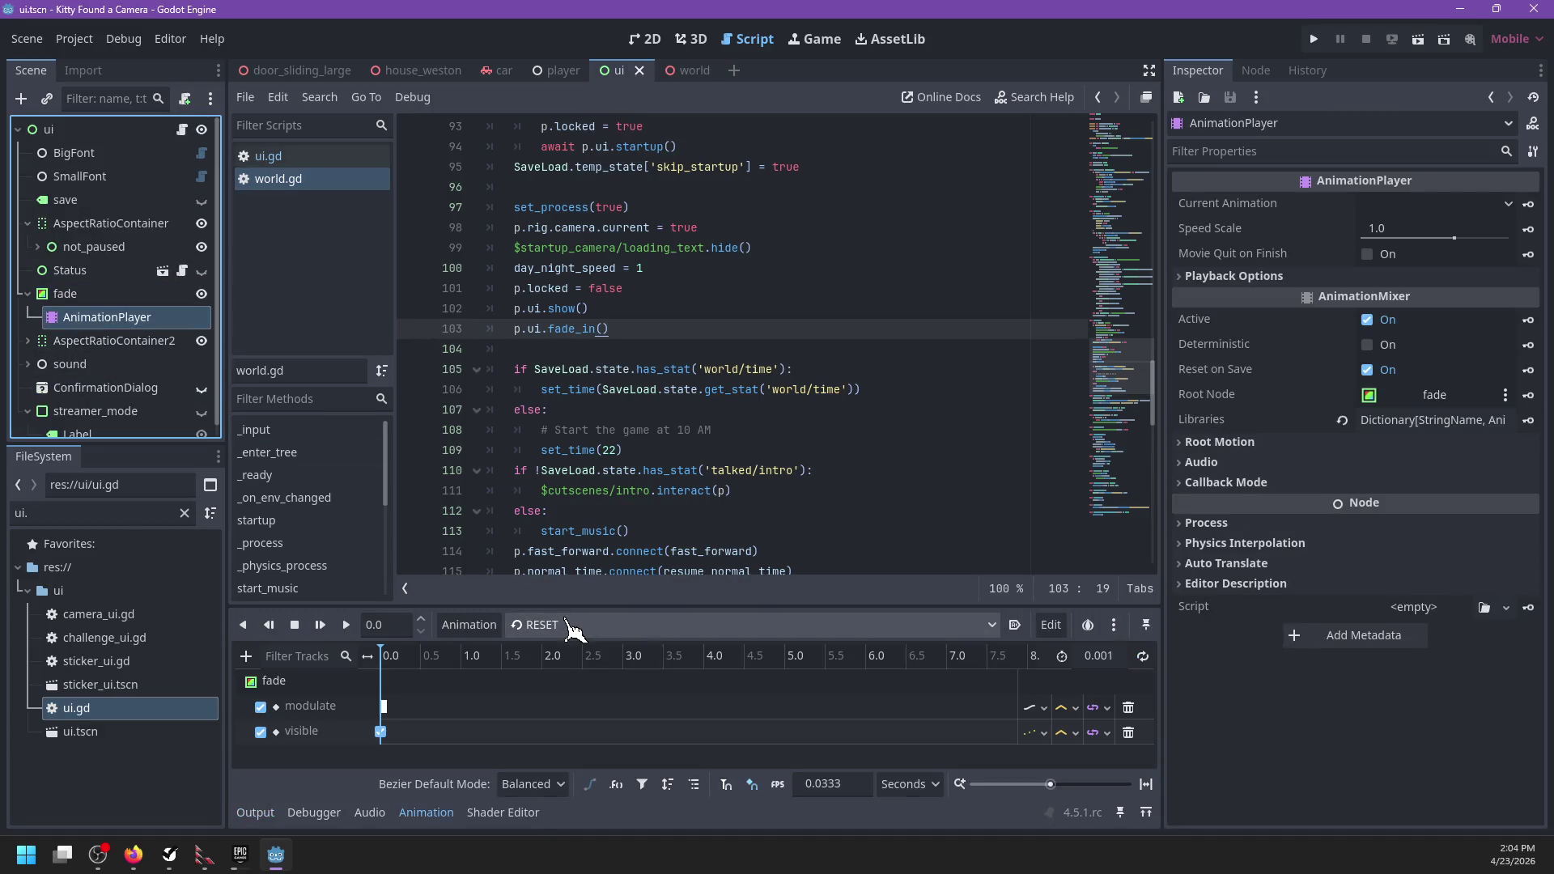
{"action": "left_click", "coordinate": [572, 627]}
{"action": "left_click", "coordinate": [581, 695]}
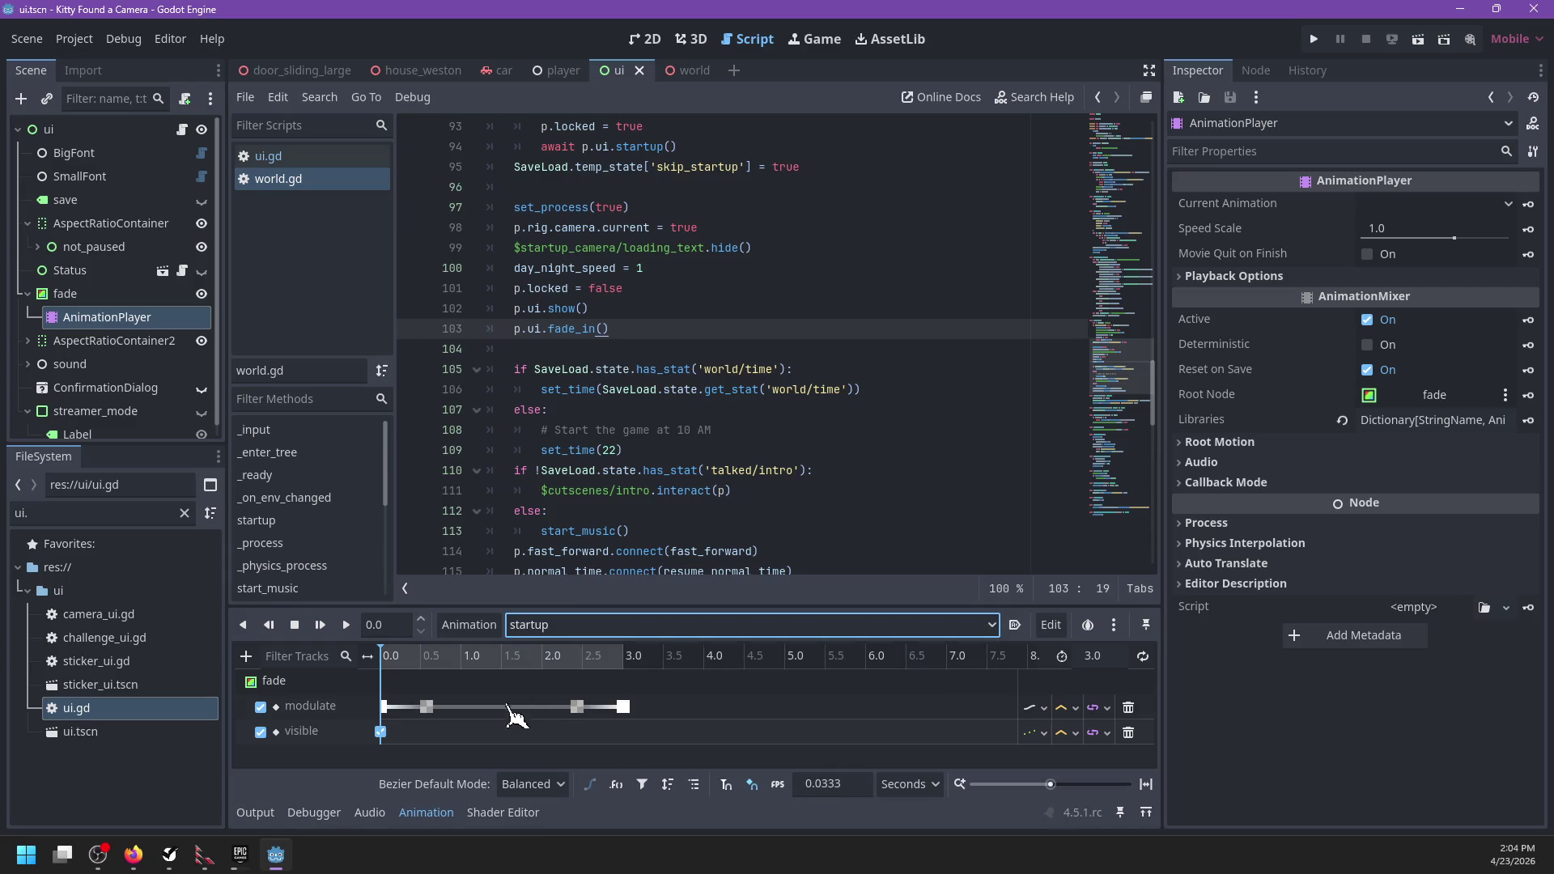
{"action": "left_click", "coordinate": [559, 627]}
{"action": "left_click", "coordinate": [558, 673]}
{"action": "left_click", "coordinate": [565, 627]}
{"action": "left_click", "coordinate": [558, 696]}
{"action": "mouse_move", "coordinate": [408, 660]}
{"action": "left_mouse_down"}
{"action": "mouse_move", "coordinate": [680, 684]}
{"action": "mouse_move", "coordinate": [348, 684]}
{"action": "left_mouse_up"}
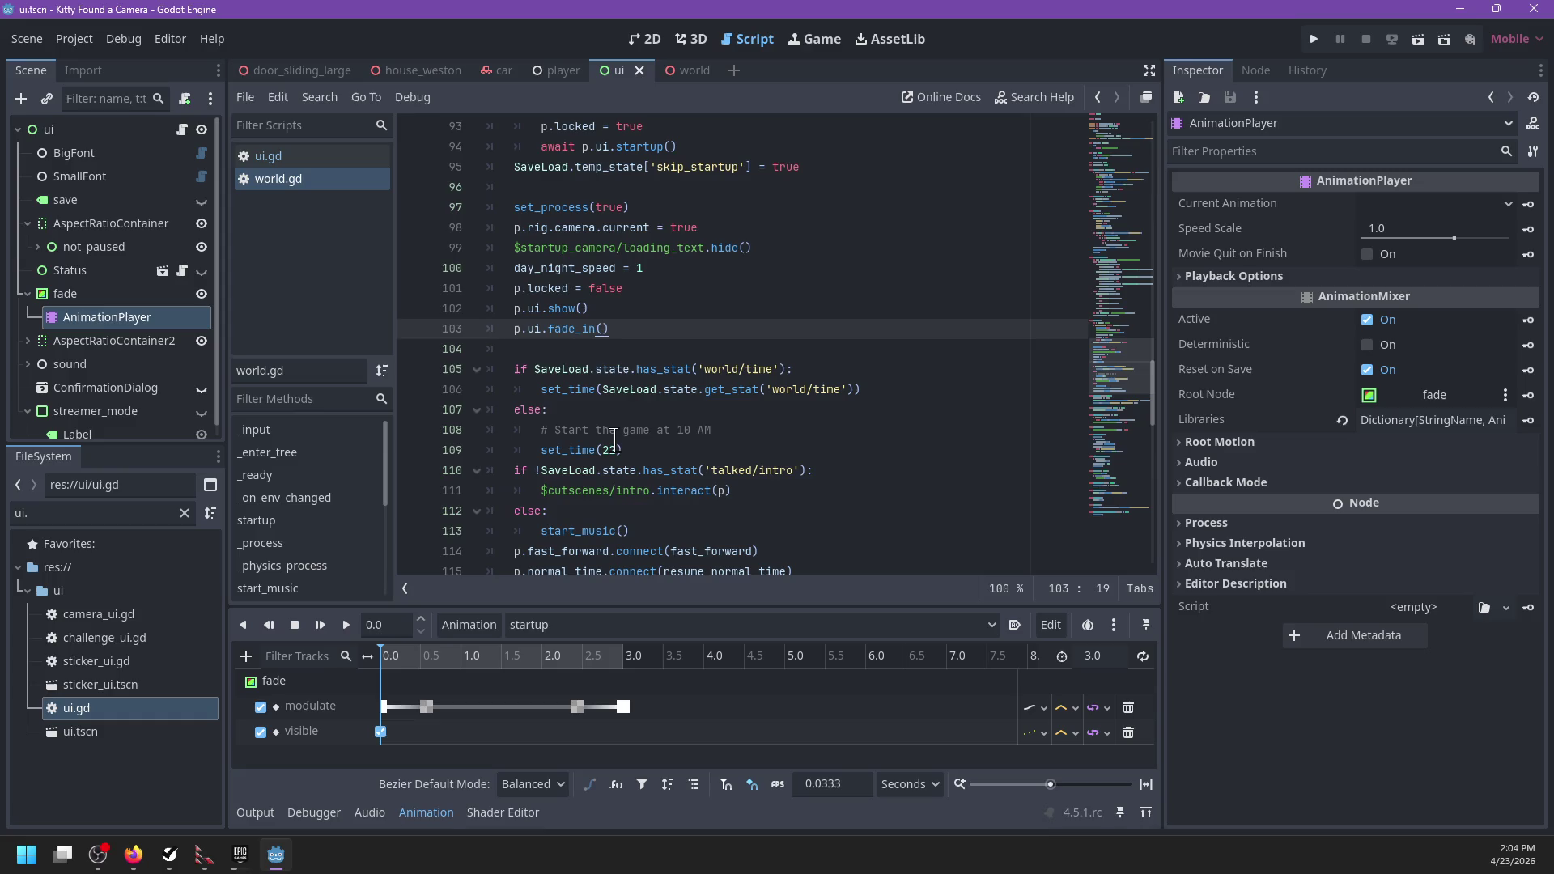
{"action": "left_click", "coordinate": [357, 157]}
Step: Bring world.gd back up and review lines 89 to 93 of its startup block
{"action": "scroll", "coordinate": [755, 417], "scroll_direction": "up", "scroll_amount": 5}
{"action": "scroll", "coordinate": [729, 425], "scroll_direction": "down", "scroll_amount": 7}
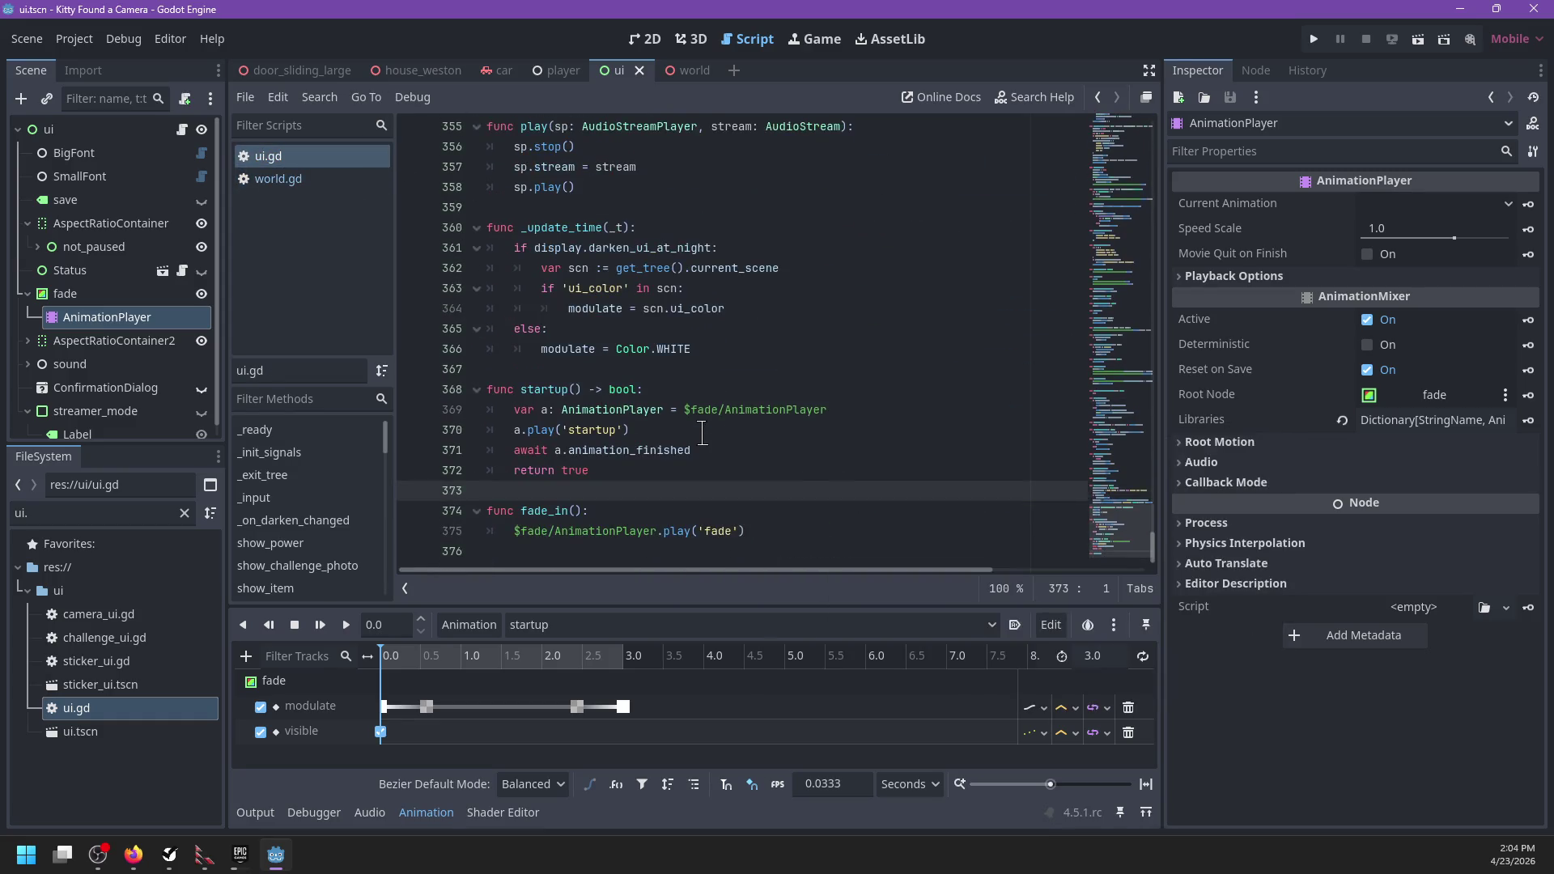
{"action": "left_click", "coordinate": [275, 178]}
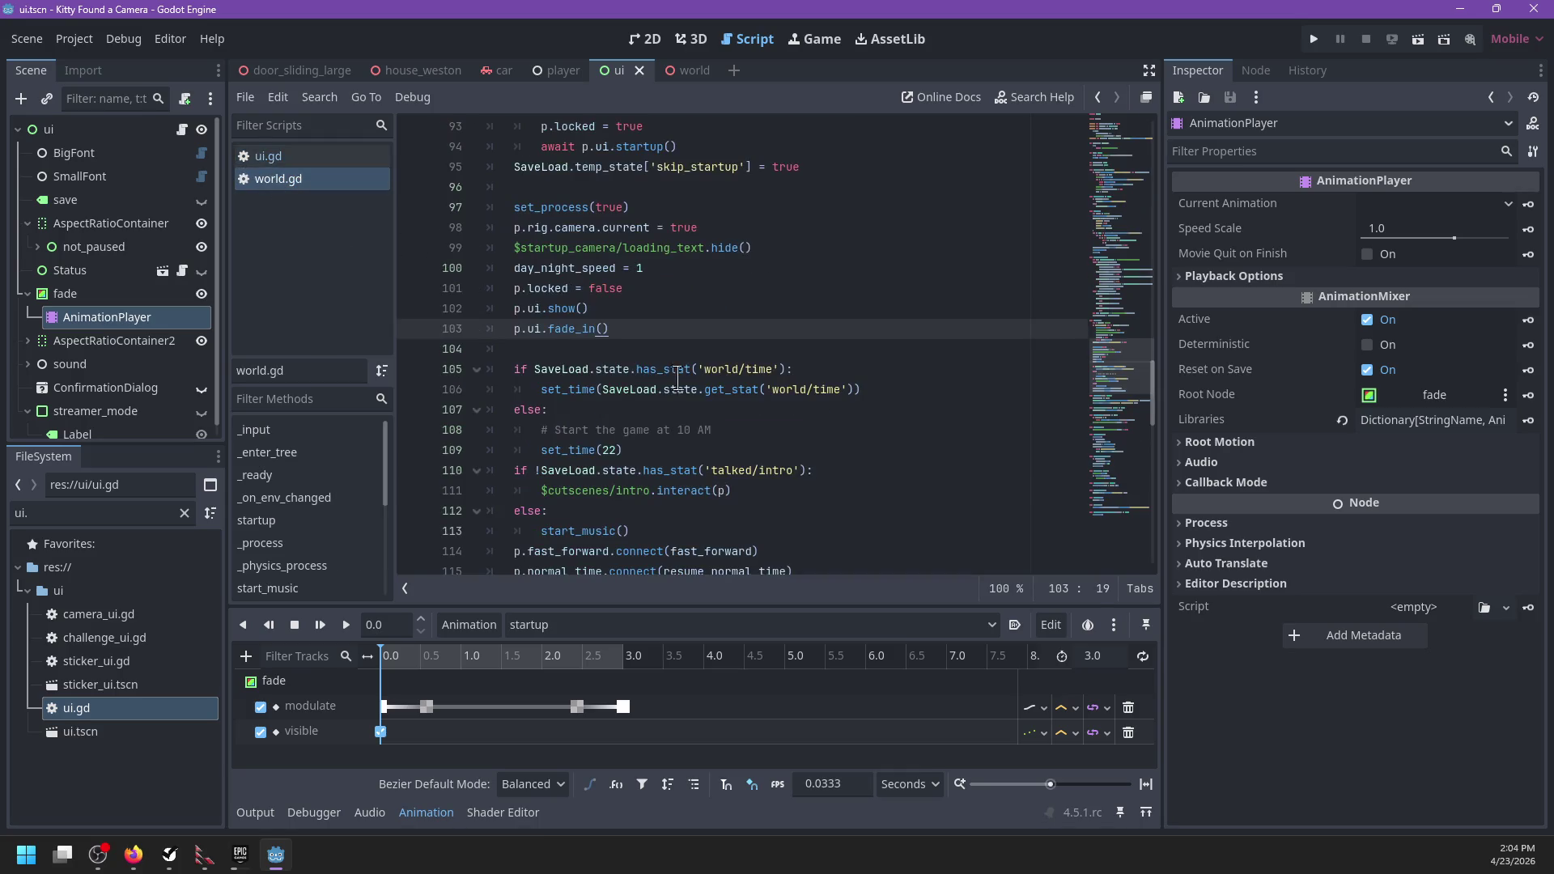
{"action": "scroll", "coordinate": [688, 392], "scroll_direction": "down", "scroll_amount": 2}
{"action": "left_click", "coordinate": [720, 328]}
{"action": "key", "text": "ctrl+f"}
{"action": "key", "text": "Escape"}
{"action": "scroll", "coordinate": [728, 356], "scroll_direction": "up", "scroll_amount": 5}
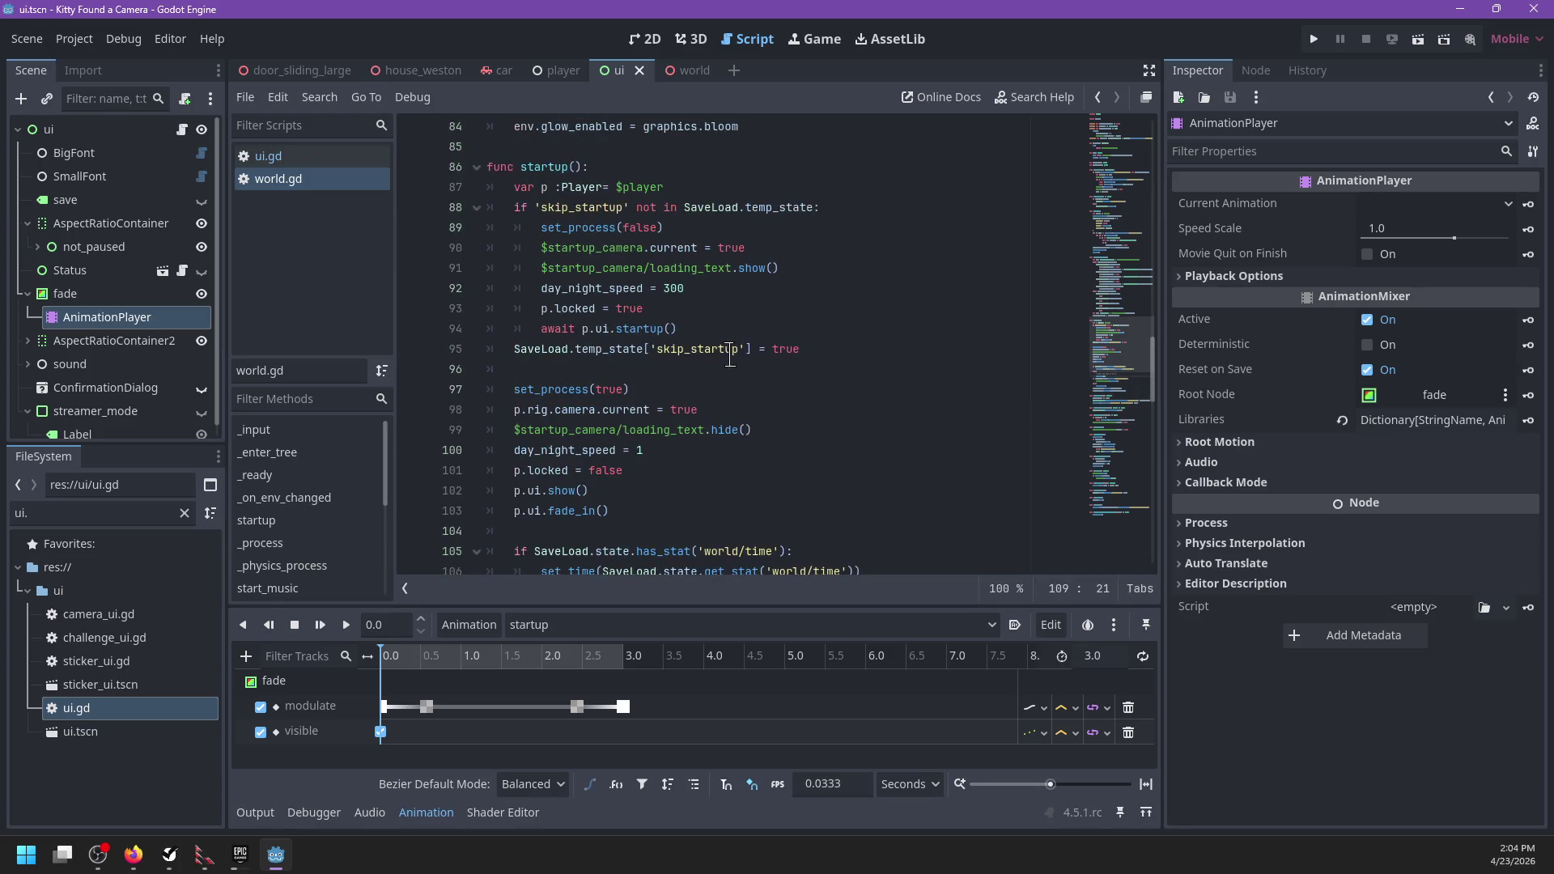
{"action": "mouse_move", "coordinate": [544, 228]}
{"action": "left_mouse_down"}
{"action": "mouse_move", "coordinate": [712, 252]}
{"action": "mouse_move", "coordinate": [732, 310]}
{"action": "left_mouse_up"}
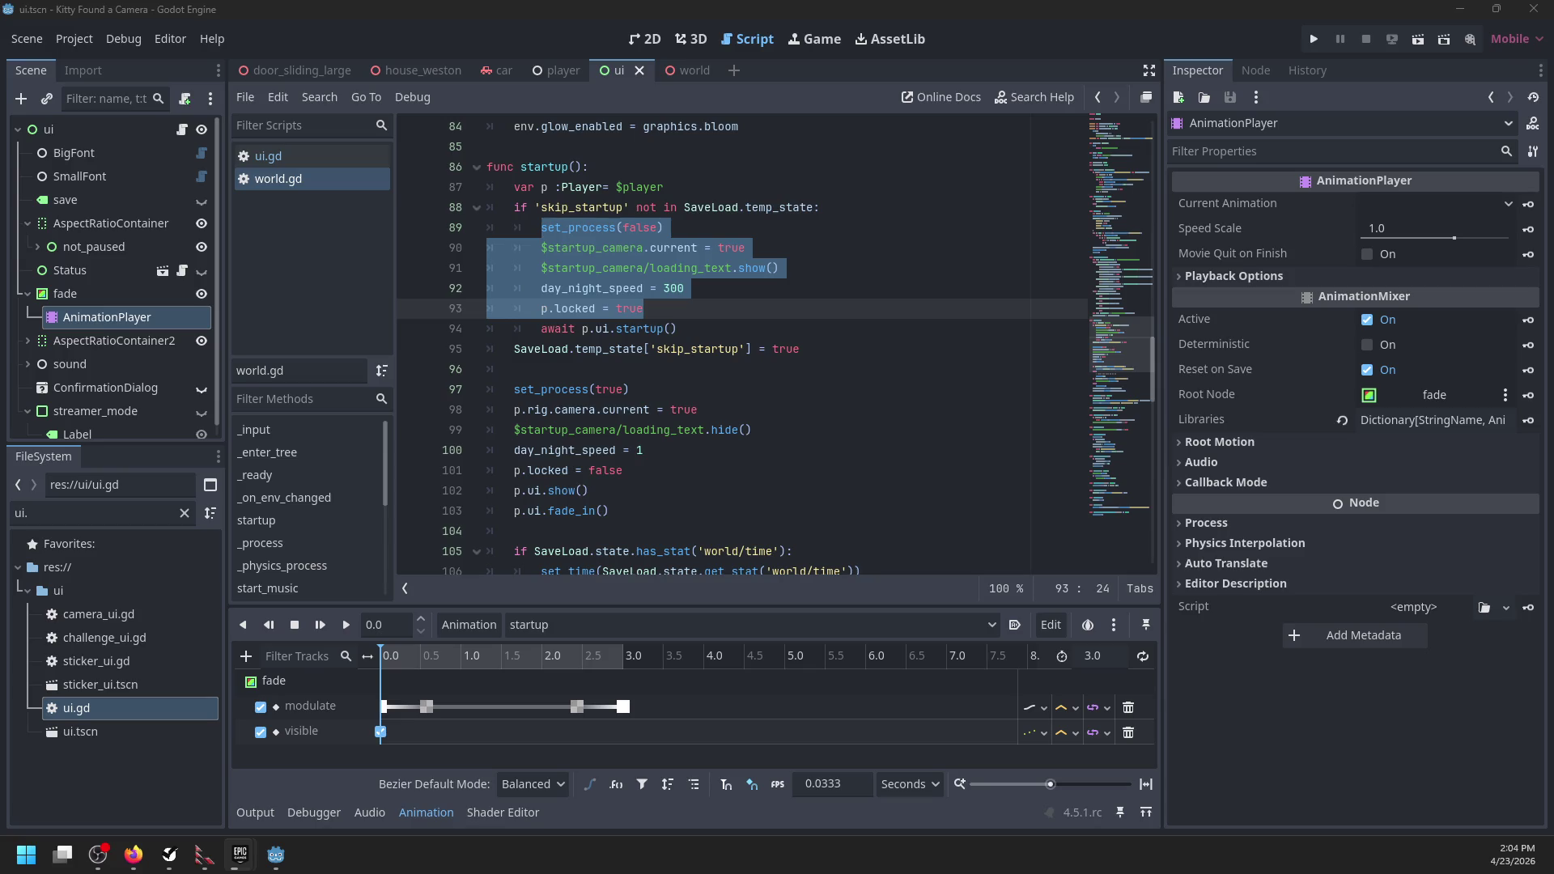
{"action": "left_click", "coordinate": [791, 289]}
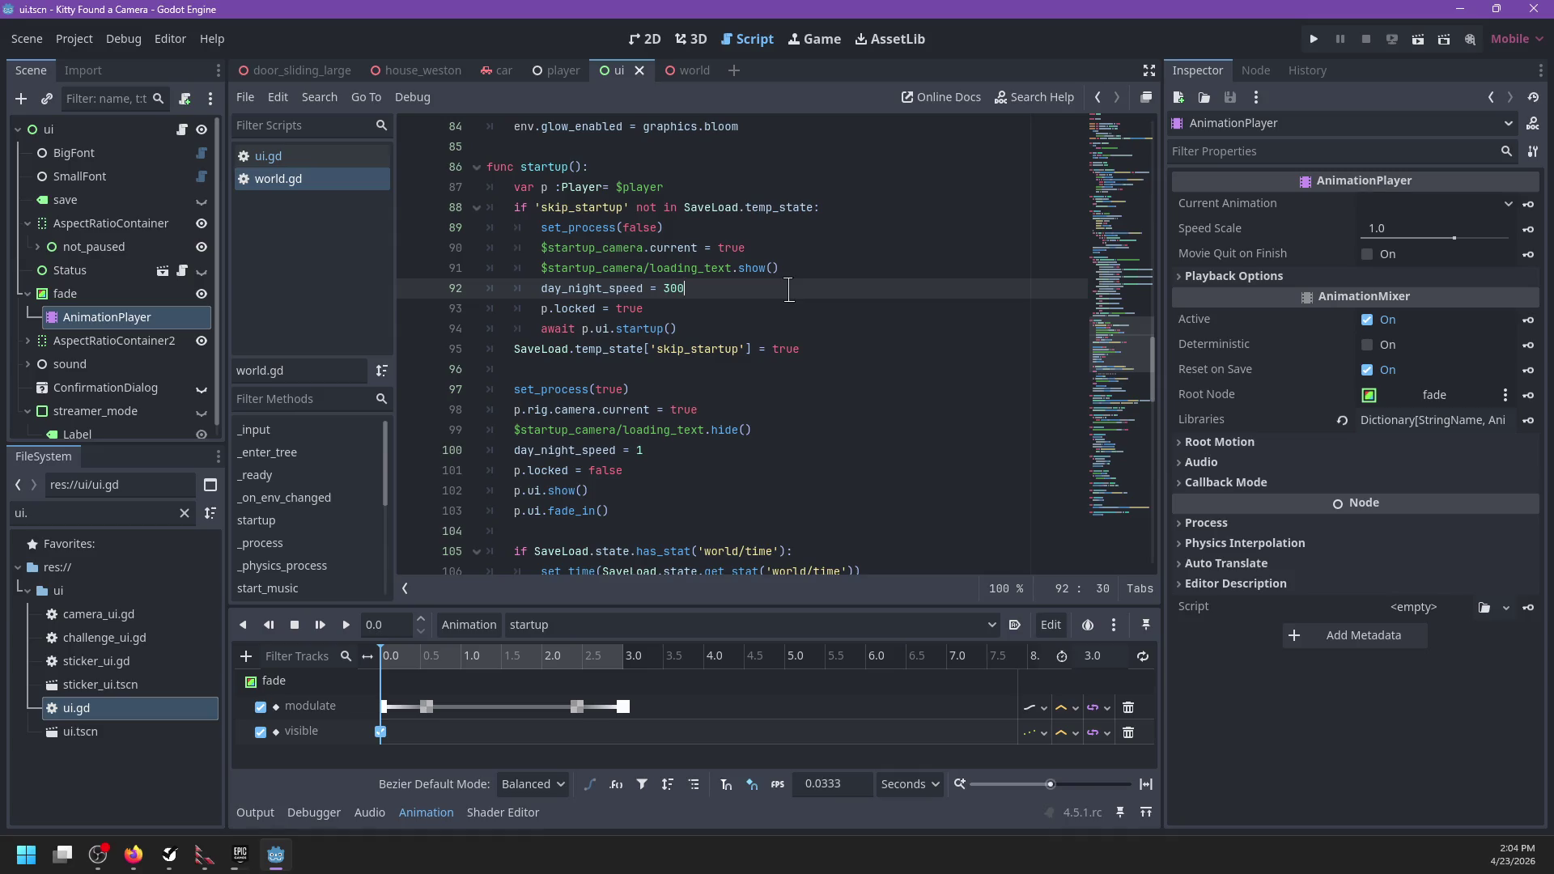
Step: Highlight the day_night_speed uses and scrub the animation playhead to 3.0 s
{"action": "double_click", "coordinate": [548, 289]}
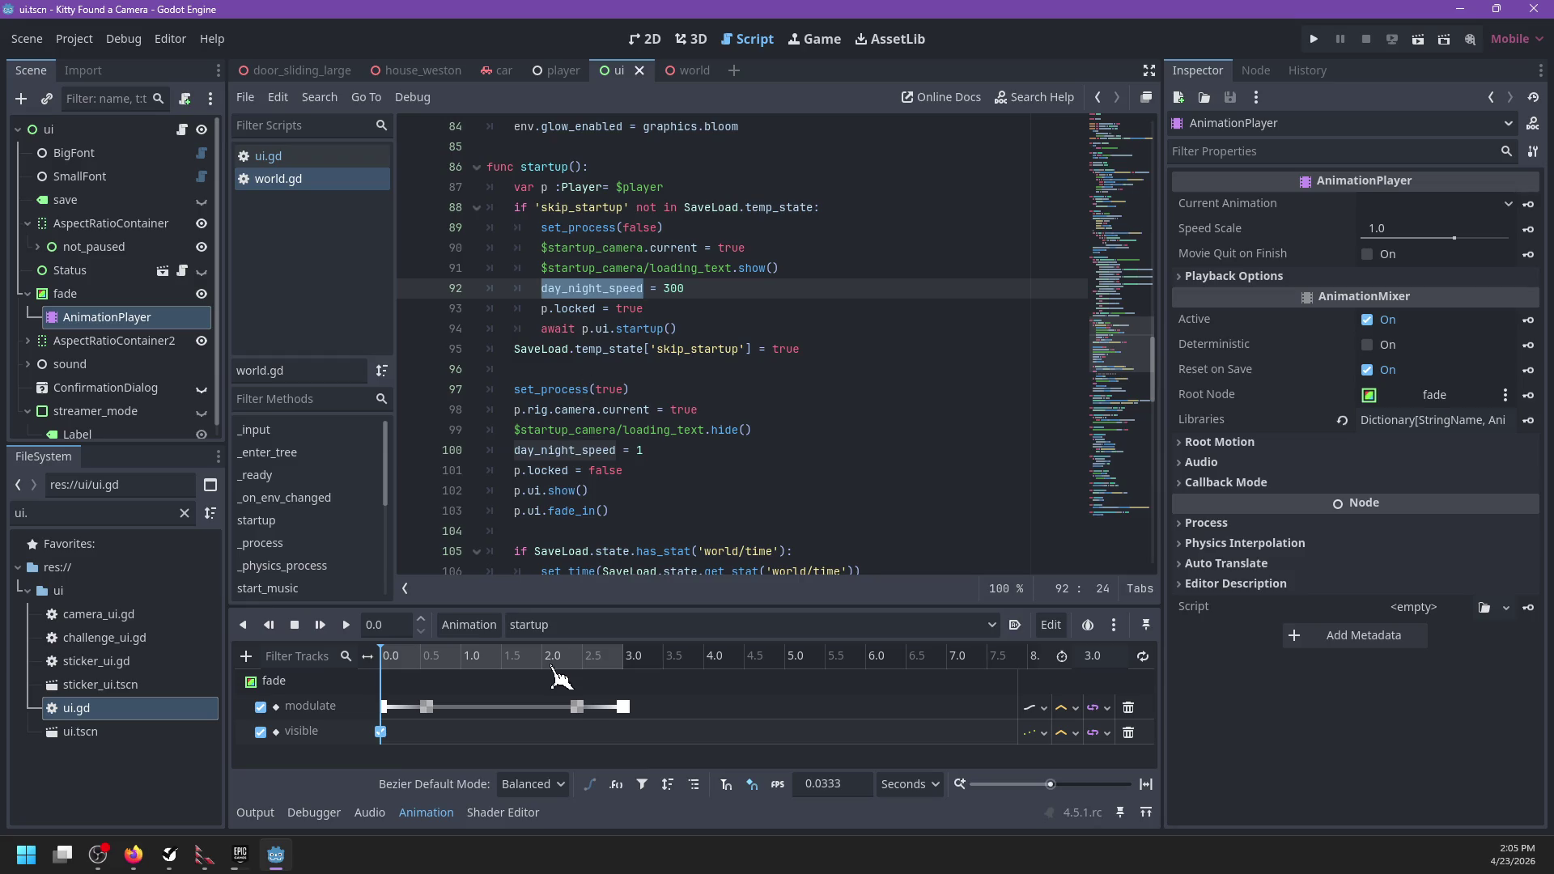
{"action": "left_click", "coordinate": [453, 660]}
{"action": "left_click_drag", "start_coordinate": [571, 661], "coordinate": [752, 668]}
{"action": "left_click", "coordinate": [801, 311]}
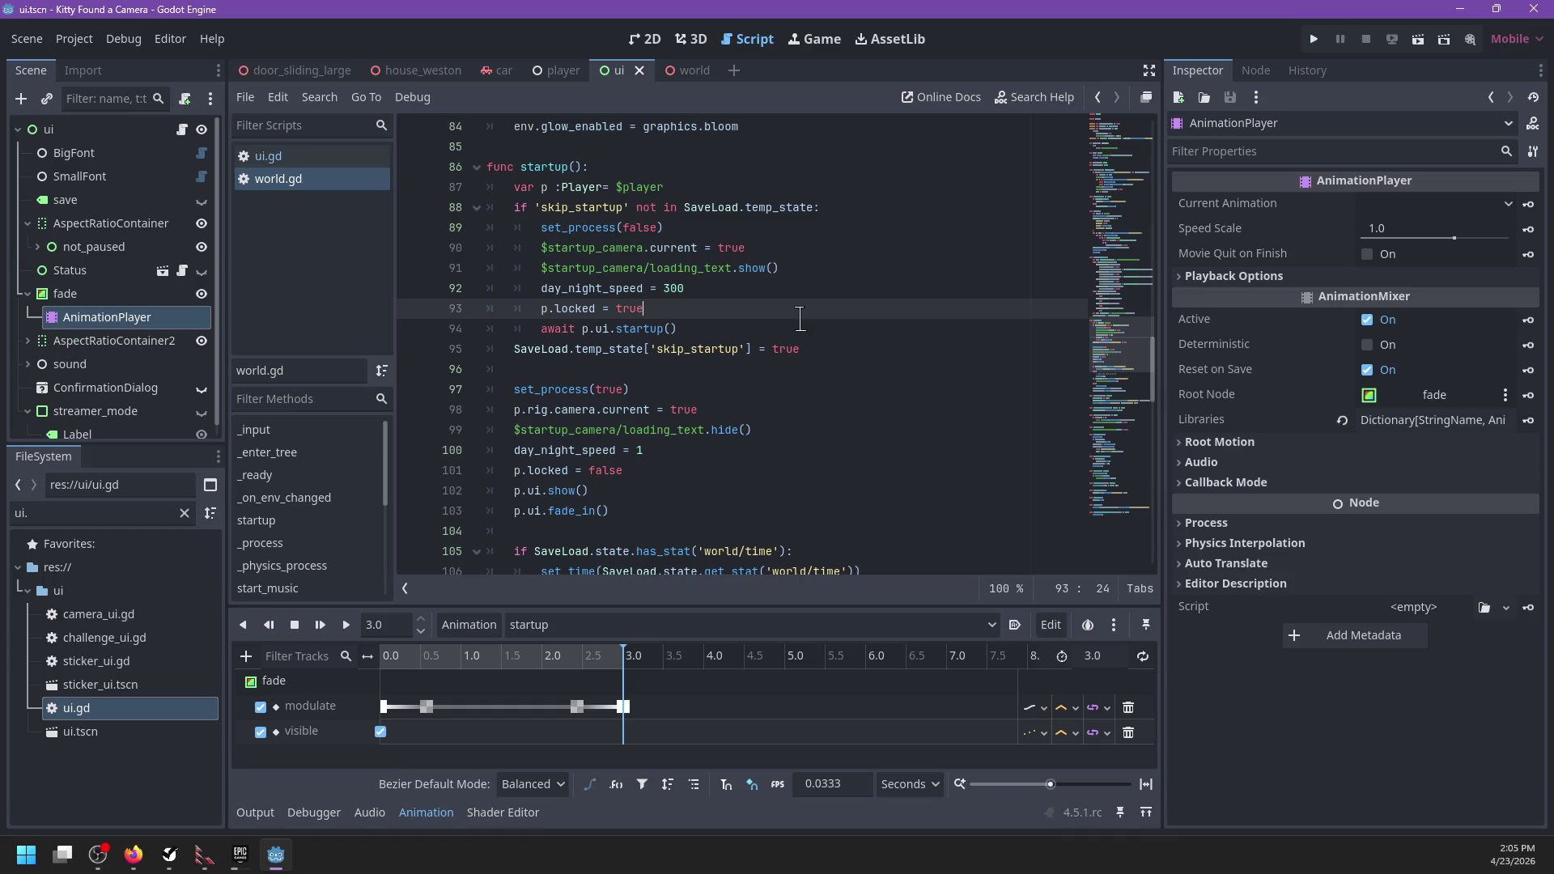
{"action": "scroll", "coordinate": [777, 324], "scroll_direction": "down", "scroll_amount": 1}
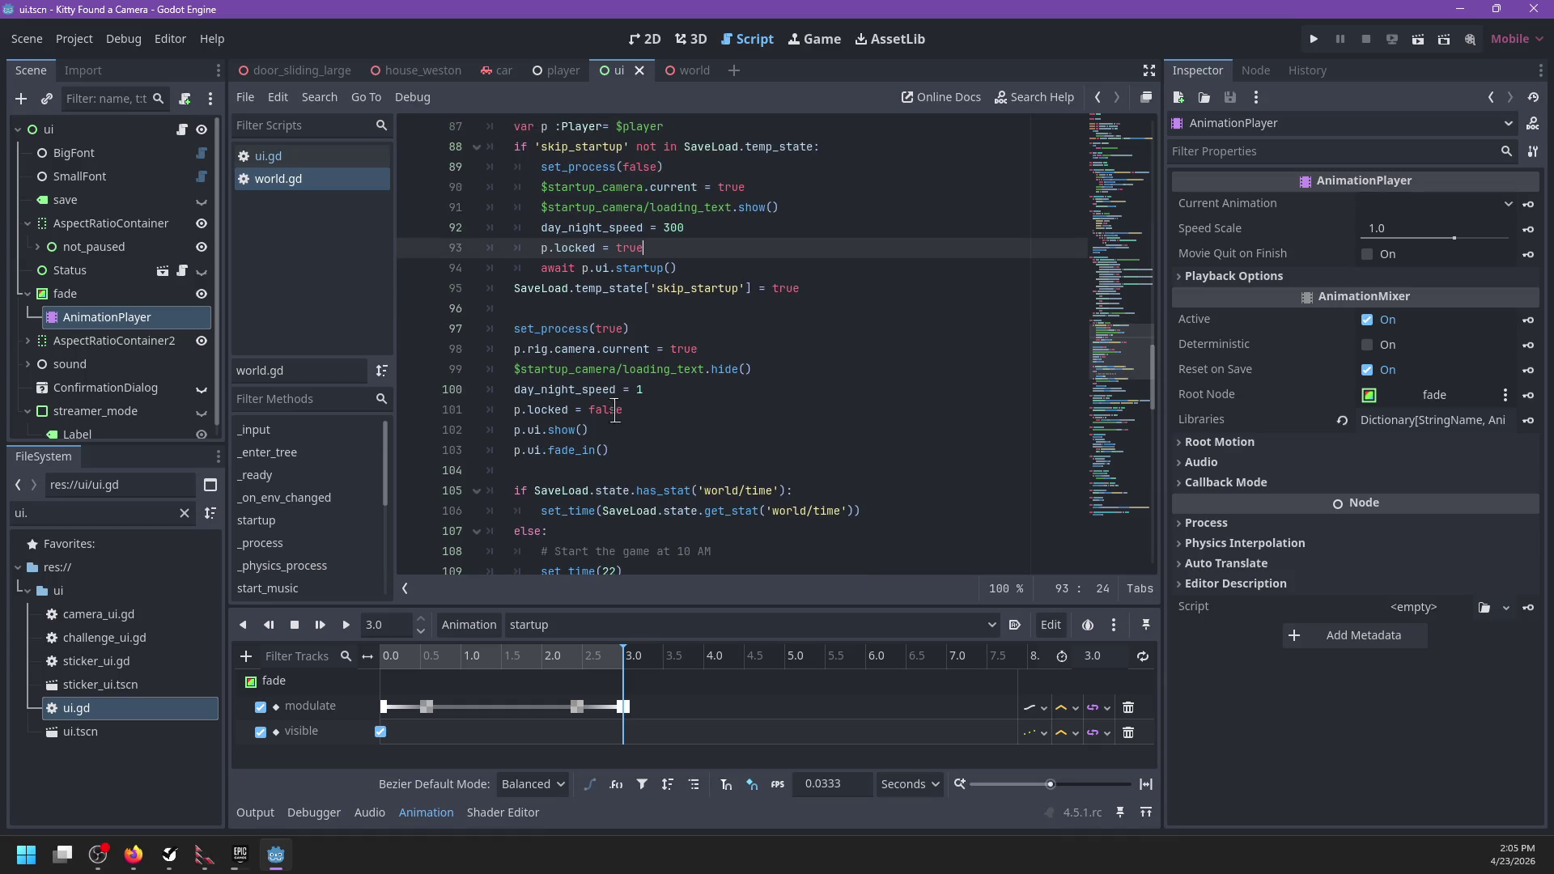
Step: Delete the redundant p.ui.show() line next to p.ui.fade_in() in world.gd
{"action": "double_click", "coordinate": [562, 450]}
{"action": "left_click", "coordinate": [670, 443]}
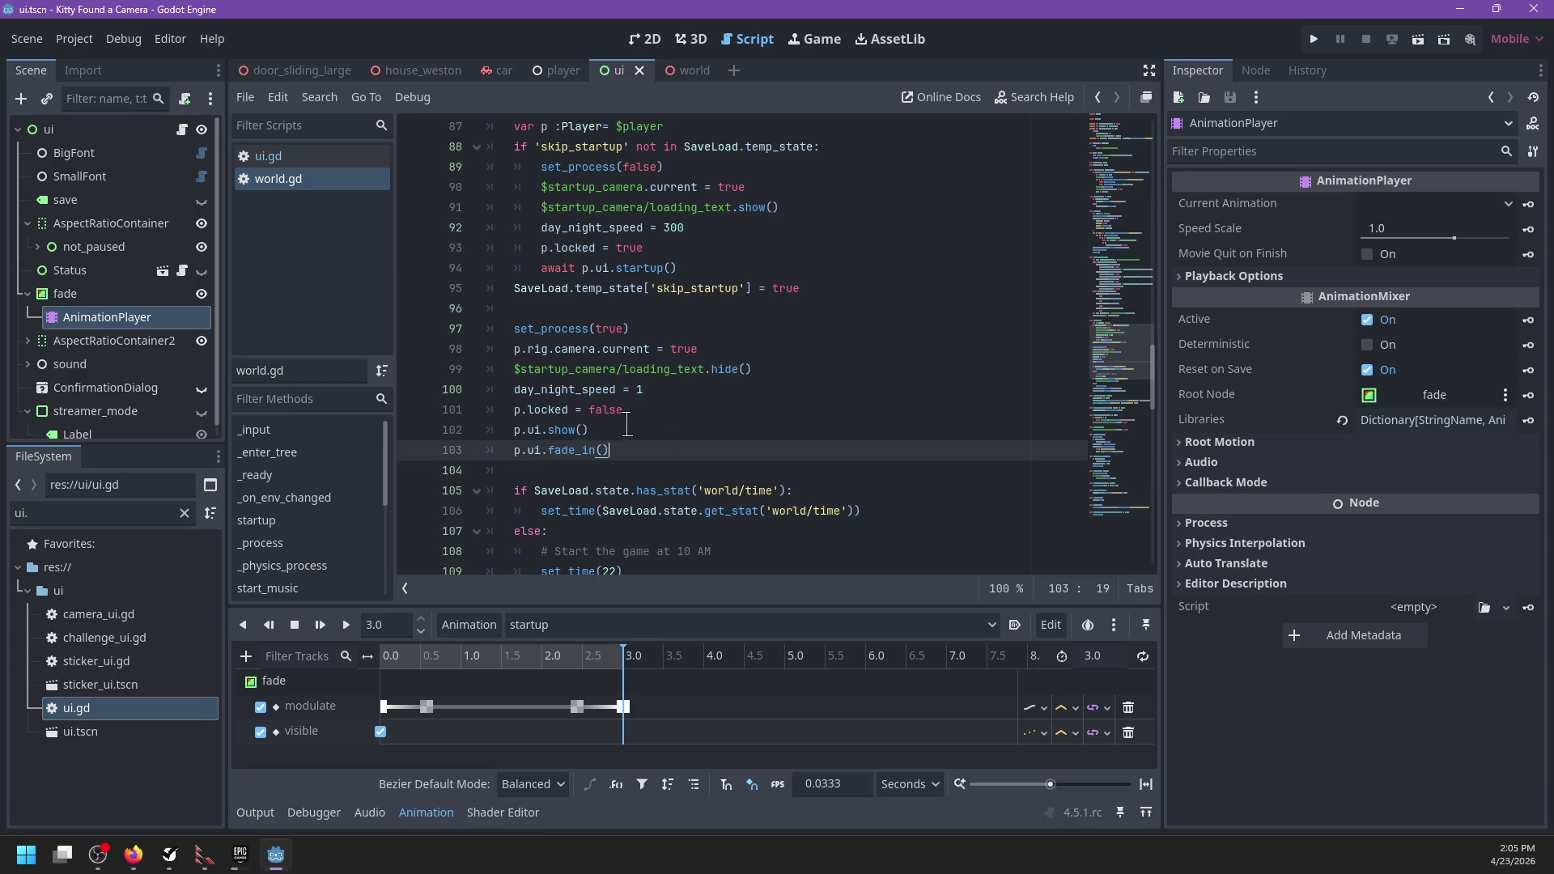
{"action": "left_click_drag", "start_coordinate": [628, 430], "coordinate": [648, 413]}
{"action": "key", "text": "Delete"}
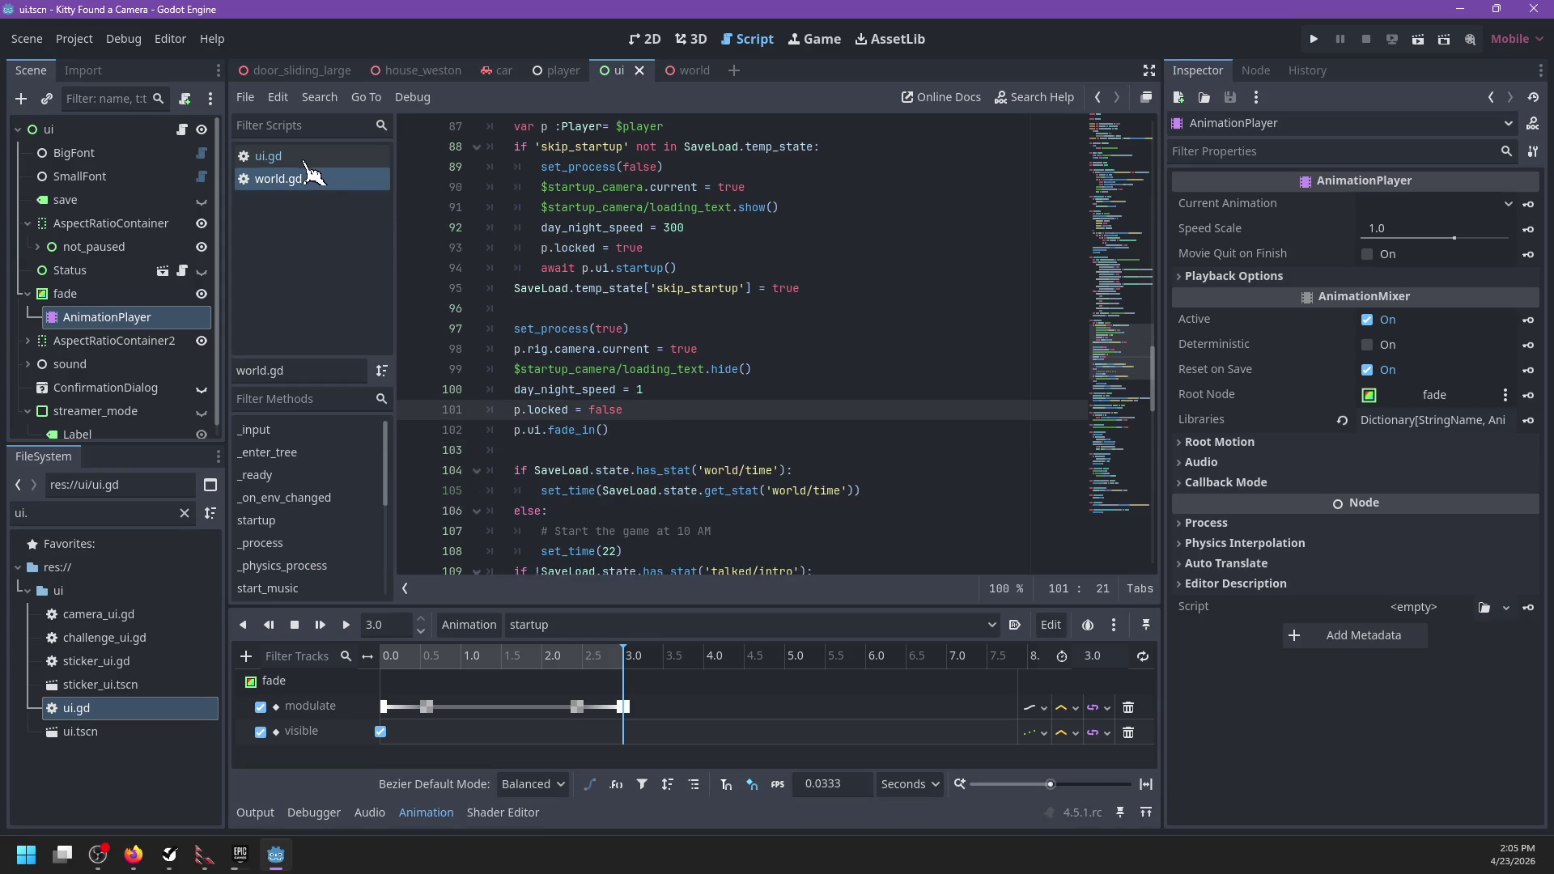
Step: In ui.gd, open a new line at the start of startup()
{"action": "left_click", "coordinate": [314, 159]}
{"action": "left_click", "coordinate": [681, 396]}
{"action": "key", "text": "Return"}
Step: Add hide() at the top of startup() and show() inside fade_in(), then save
{"action": "type", "text": "hide(*)"}
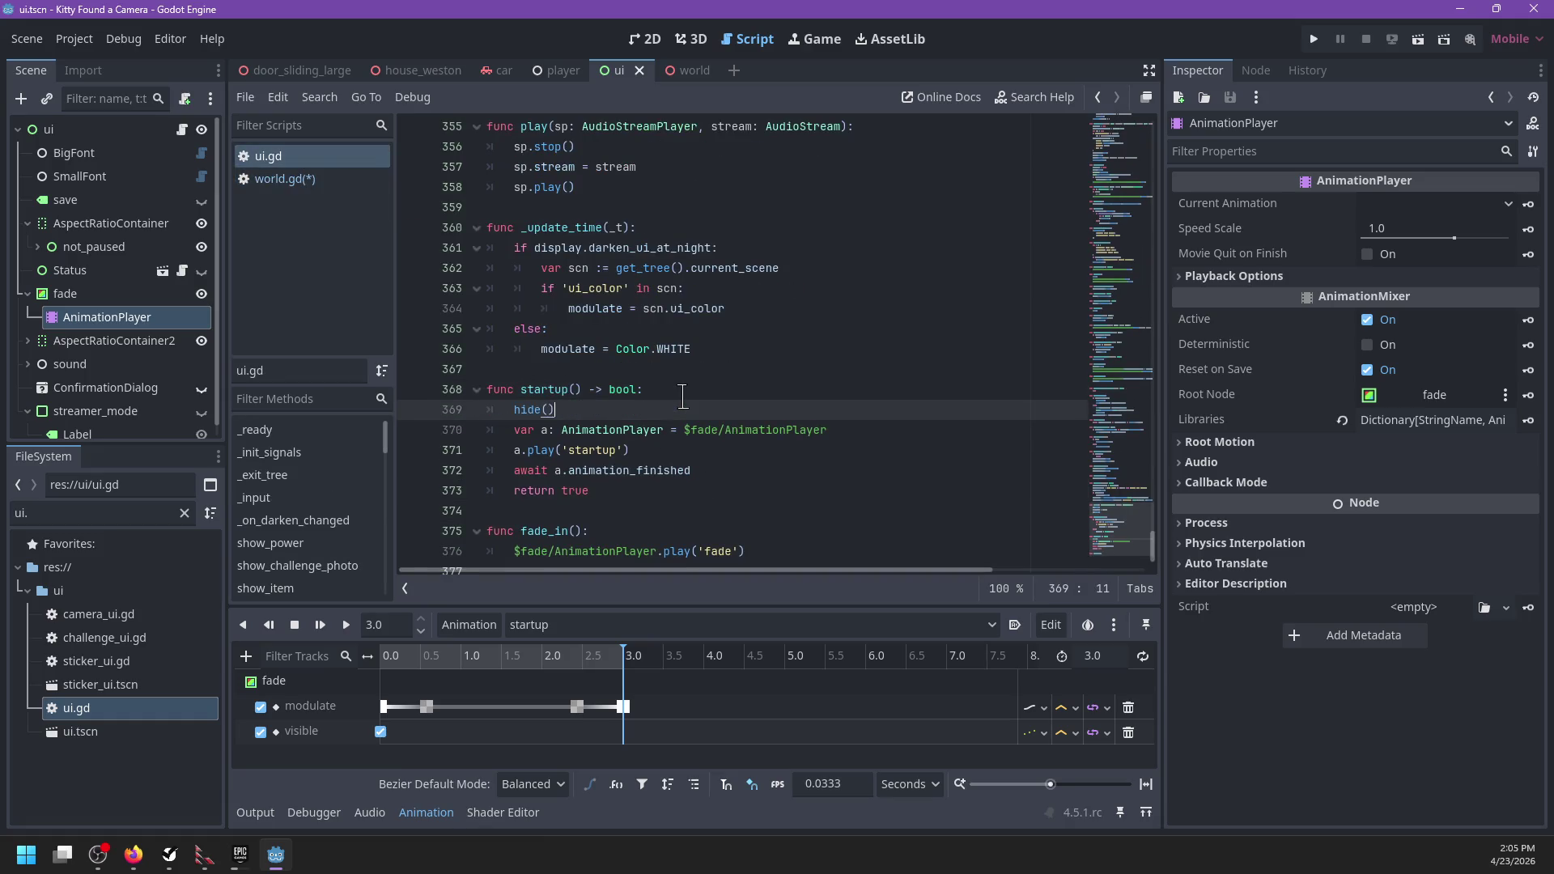
{"action": "left_click", "coordinate": [629, 531]}
{"action": "key", "text": "Return"}
{"action": "type", "text": "show()"}
{"action": "key", "text": "ctrl+s"}
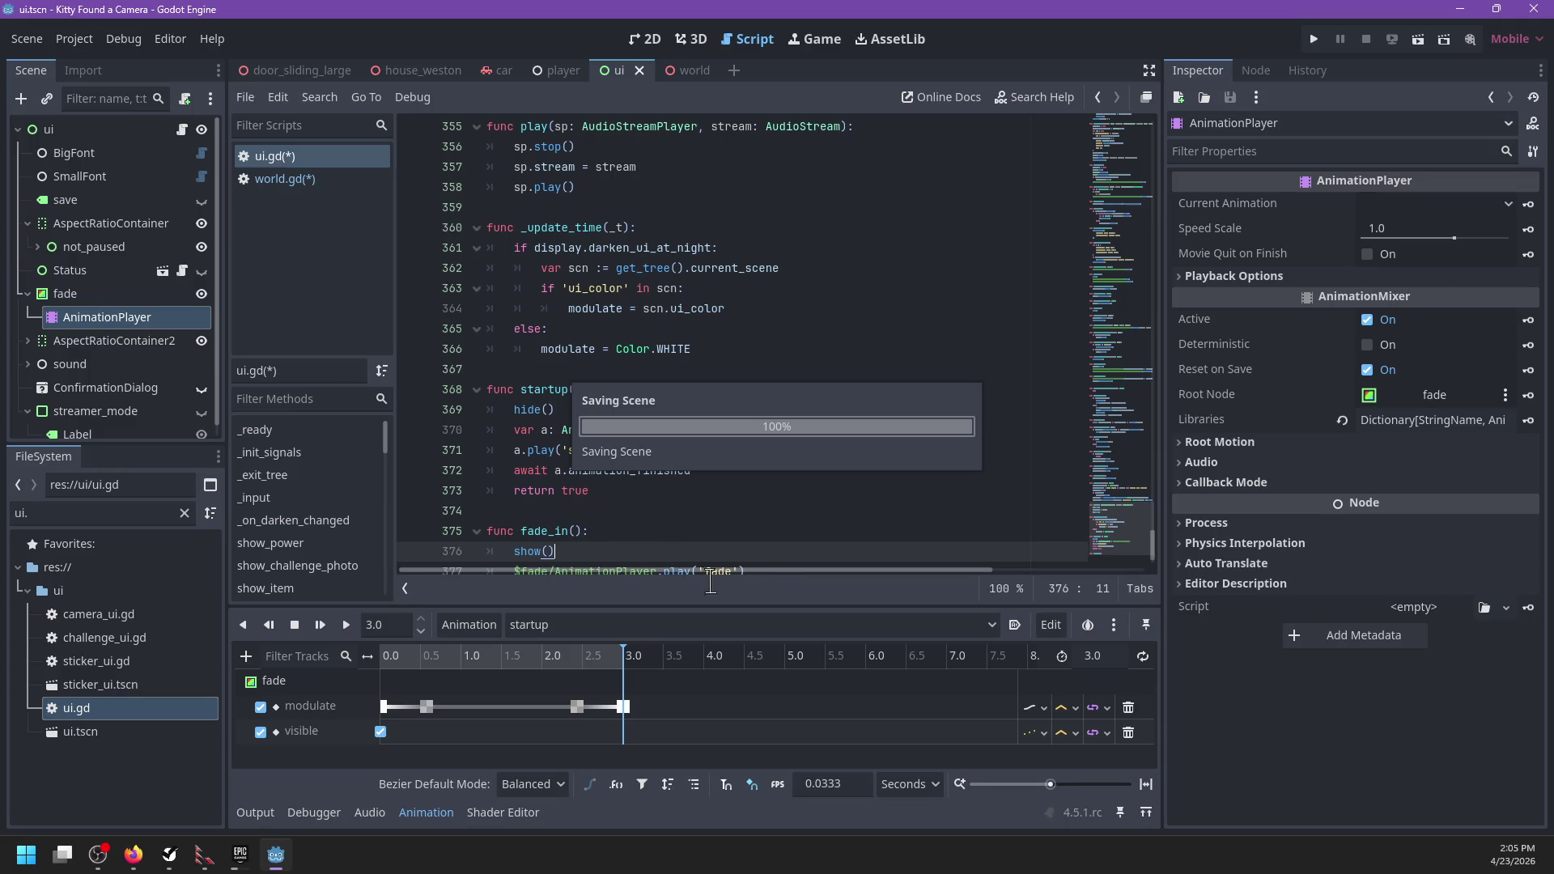
{"action": "scroll", "coordinate": [769, 566], "scroll_direction": "down", "scroll_amount": 1}
{"action": "left_click", "coordinate": [626, 472], "text": "shift"}
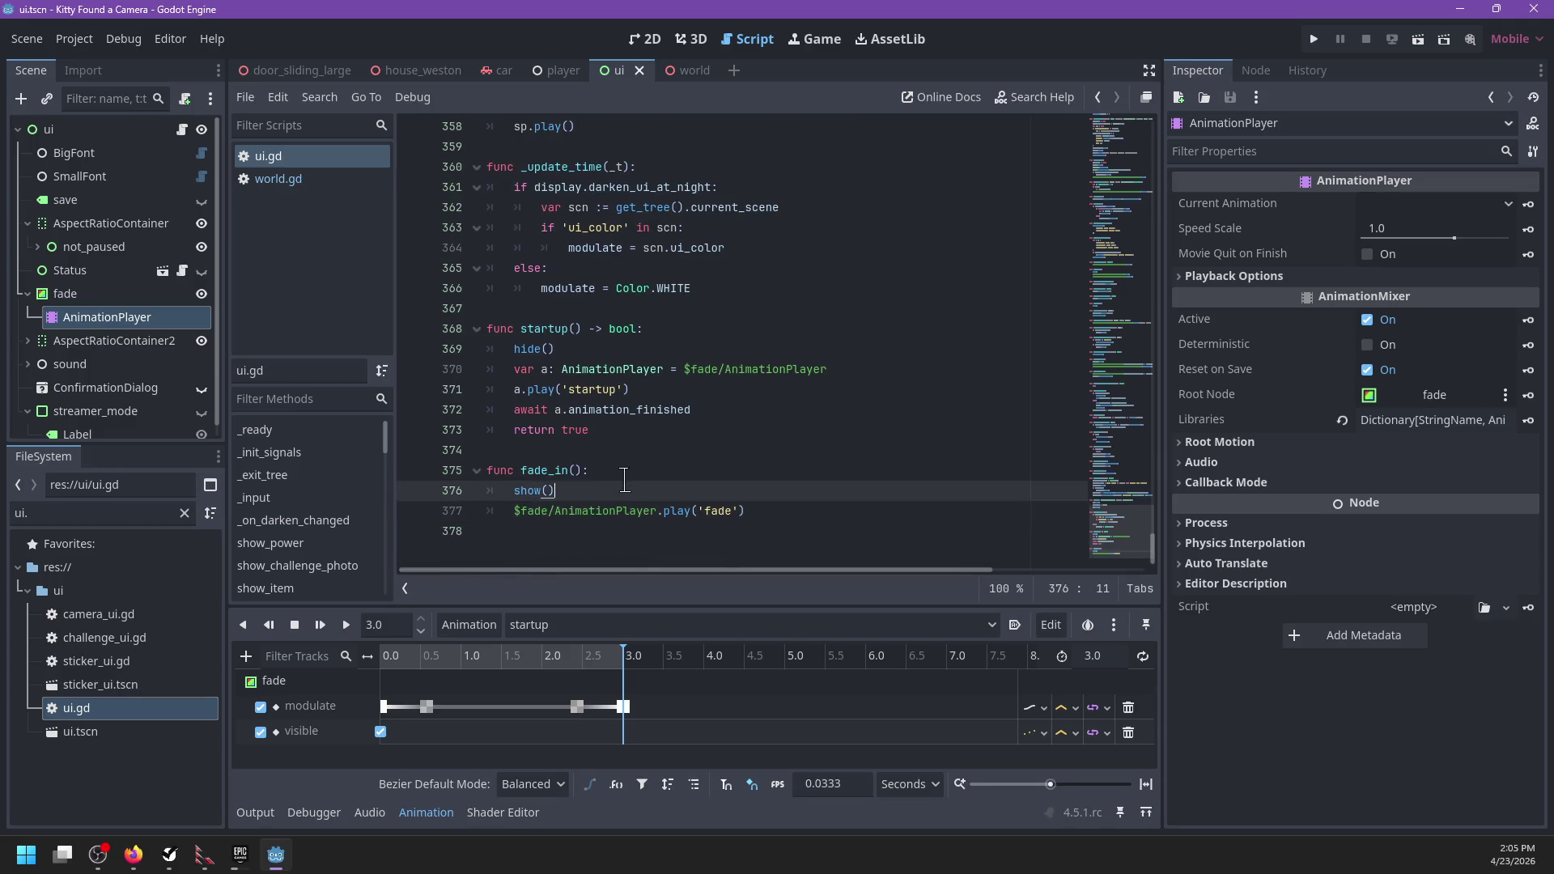
{"action": "key", "text": "Delete"}
{"action": "key", "text": "ctrl+z"}
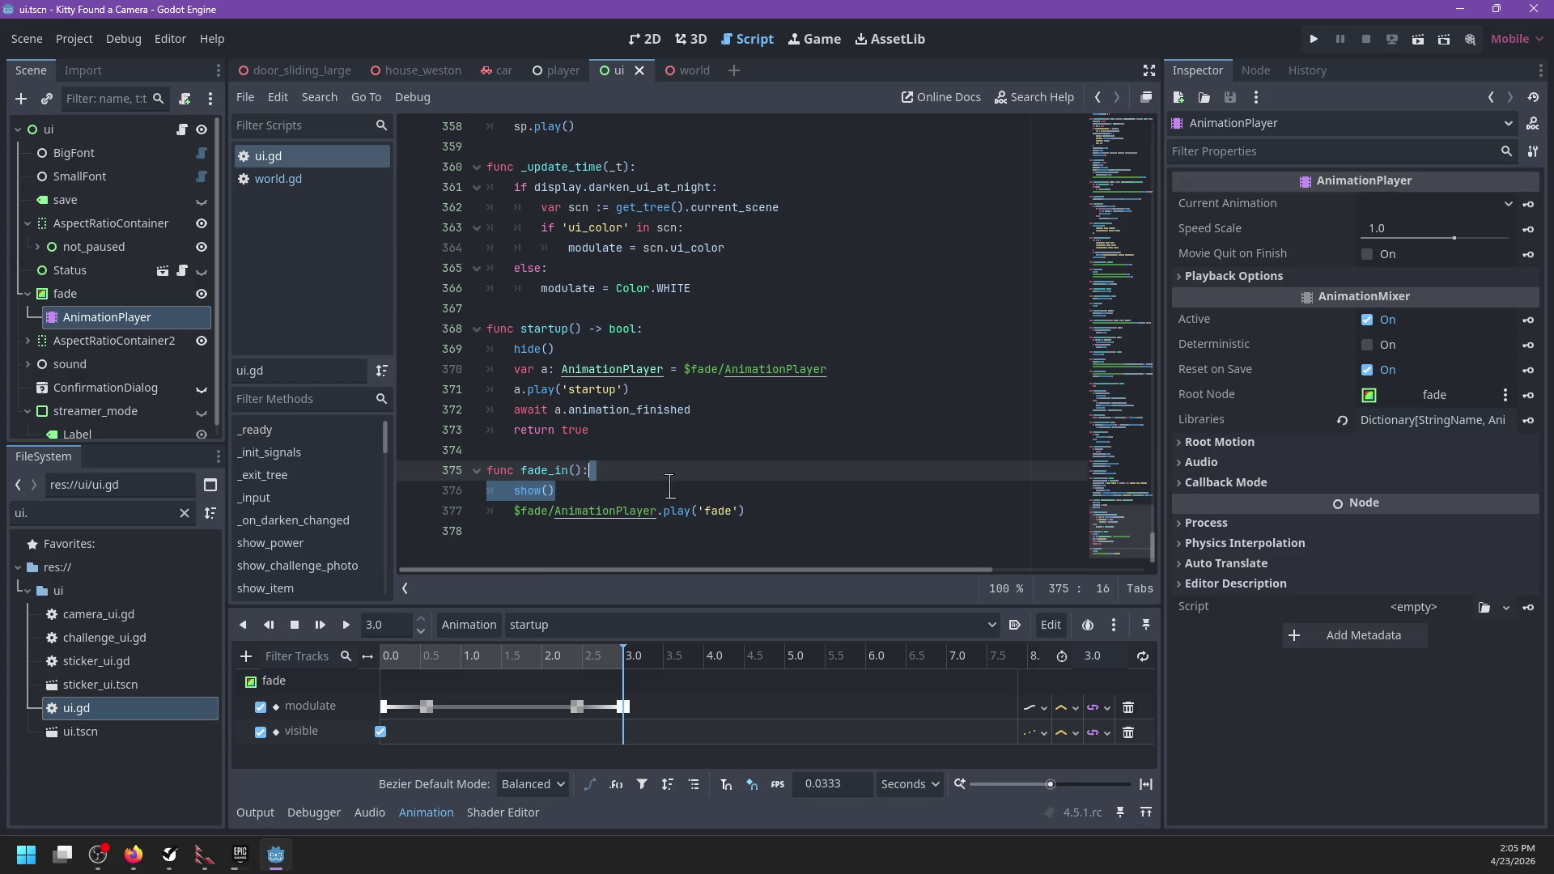
Step: Copy the AnimationPlayer variable line into fade_in() and play 'fade' through a
{"action": "left_click", "coordinate": [673, 391]}
{"action": "left_click", "coordinate": [855, 370]}
{"action": "key", "text": "shift+Home"}
{"action": "key", "text": "ctrl+c"}
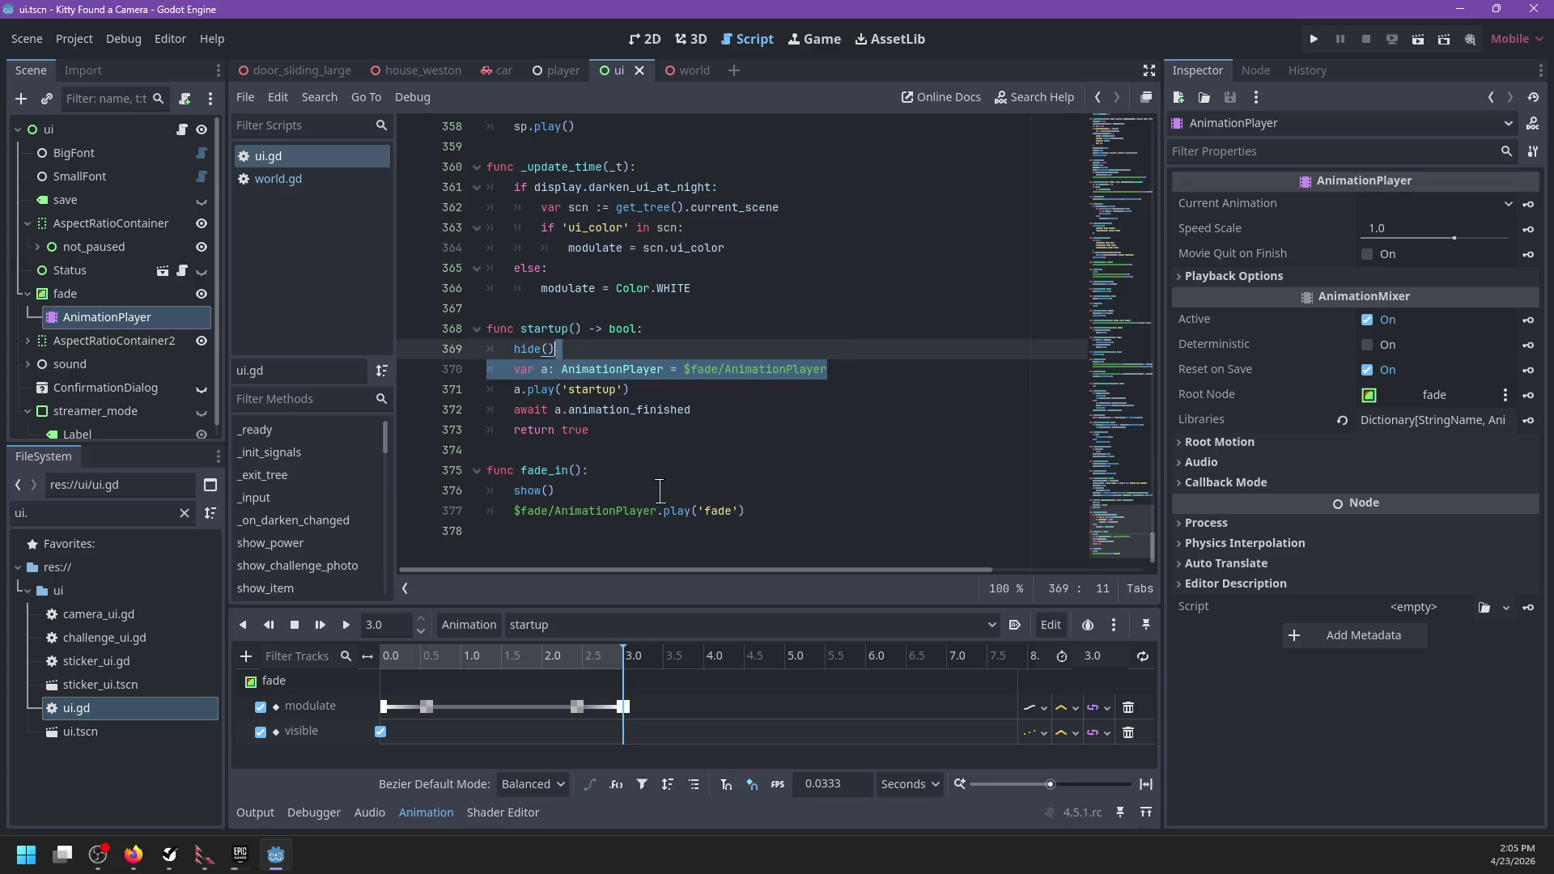
{"action": "left_click", "coordinate": [660, 491]}
{"action": "key", "text": "Return"}
{"action": "key", "text": "ctrl+v"}
{"action": "mouse_move", "coordinate": [664, 531]}
{"action": "left_mouse_down"}
{"action": "mouse_move", "coordinate": [514, 530]}
{"action": "mouse_move", "coordinate": [559, 490]}
{"action": "mouse_move", "coordinate": [630, 470]}
{"action": "left_mouse_up"}
{"action": "type", "text": "a"}
{"action": "key", "text": "ctrl+z"}
{"action": "key", "text": "ctrl+shift+k"}
Step: After the fade play, await a.animation_finished then call show(); save and run the game
{"action": "left_click", "coordinate": [621, 466]}
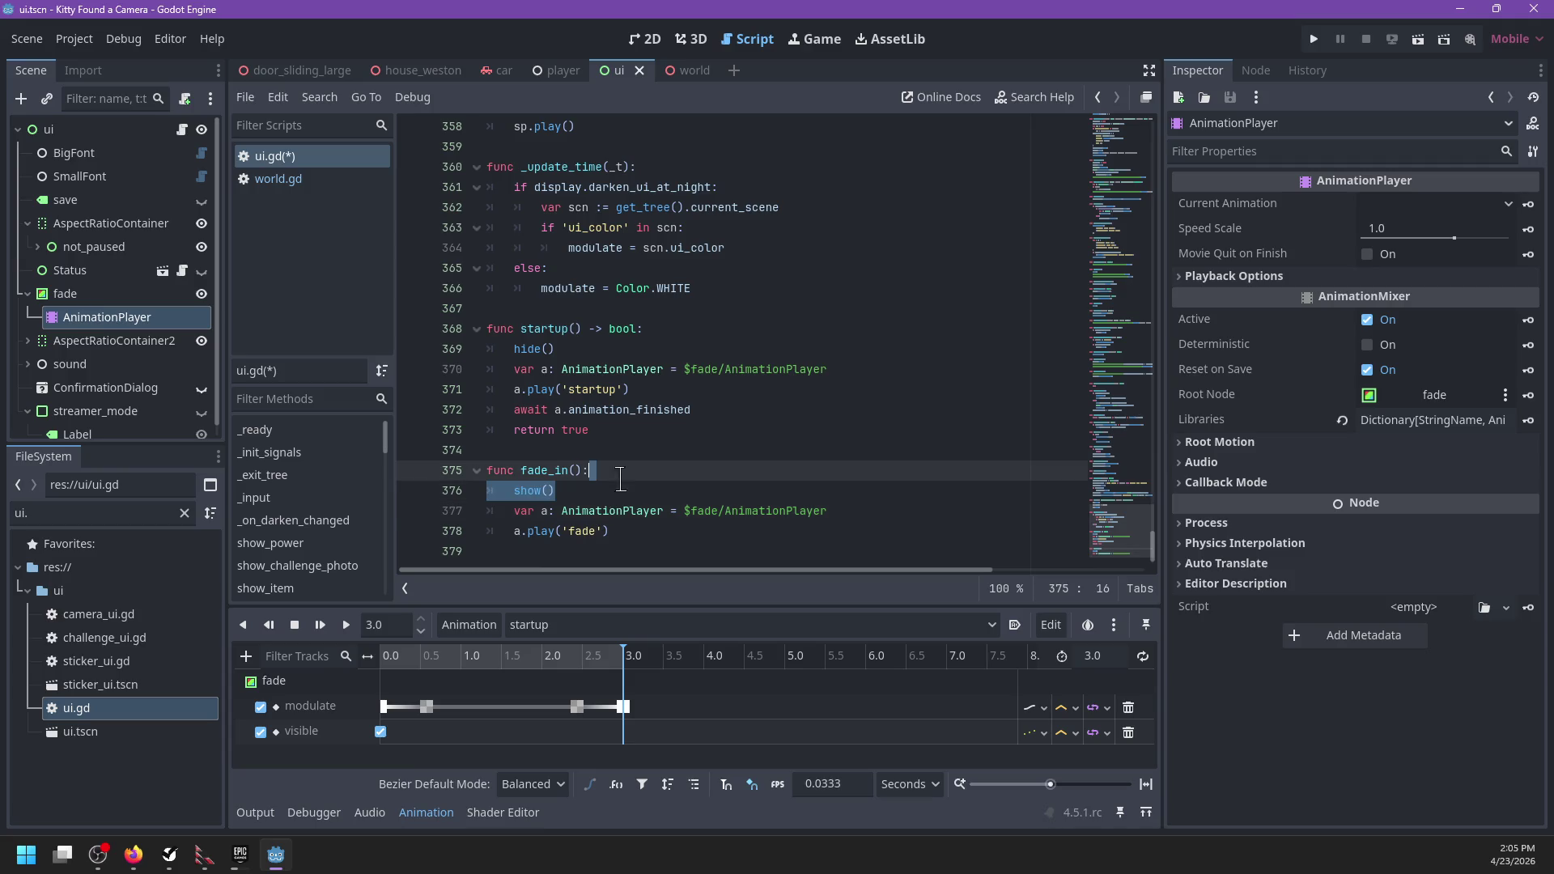
{"action": "left_click", "coordinate": [649, 511]}
{"action": "key", "text": "Return"}
{"action": "type", "text": "await"}
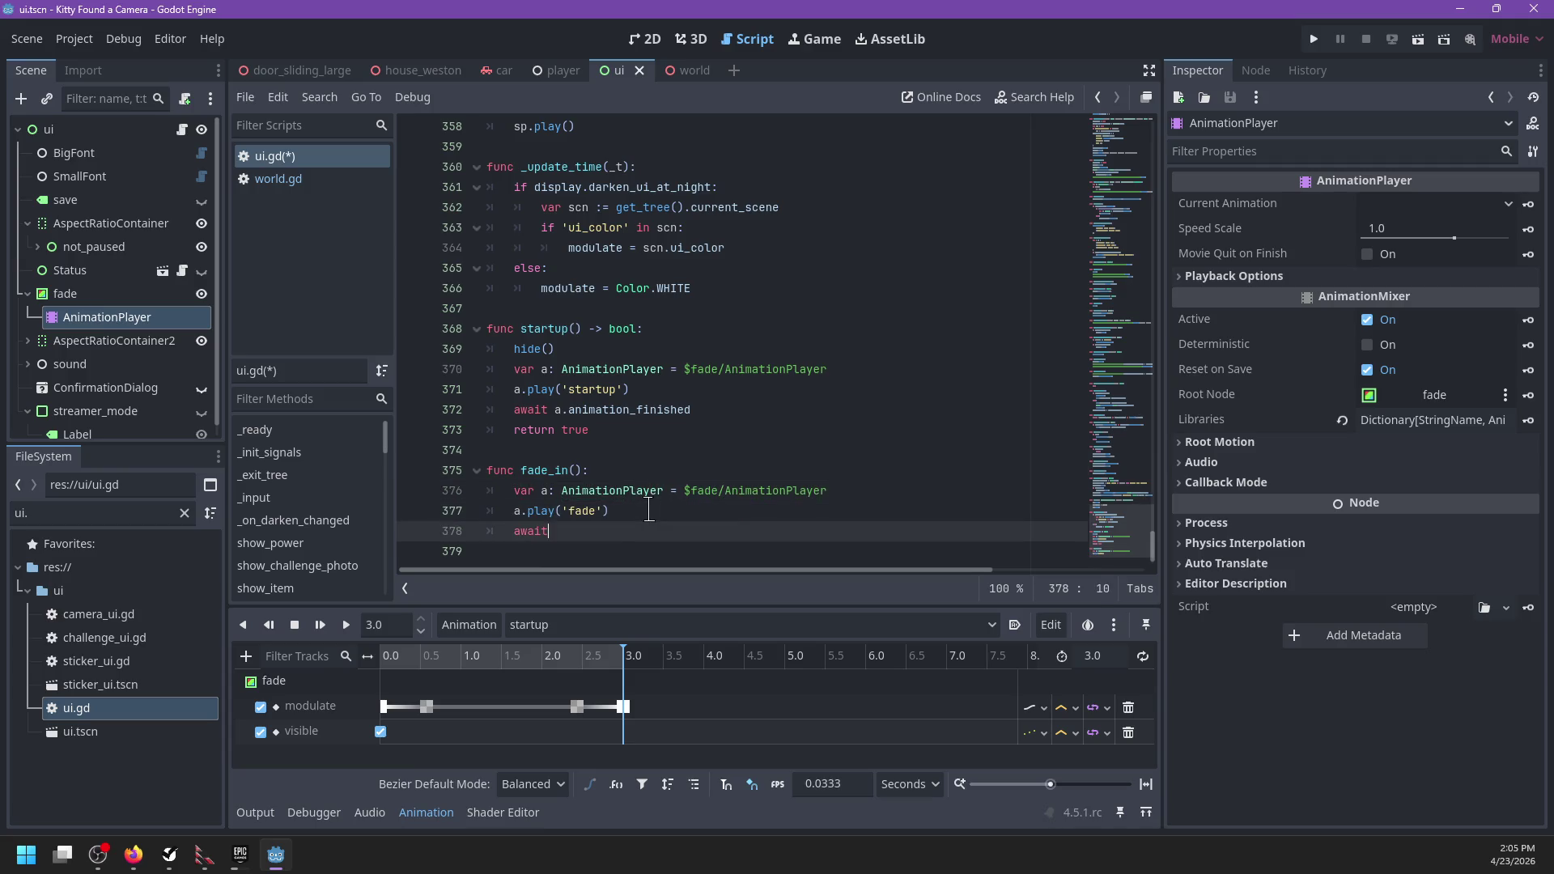
{"action": "type", "text": " a.anima"}
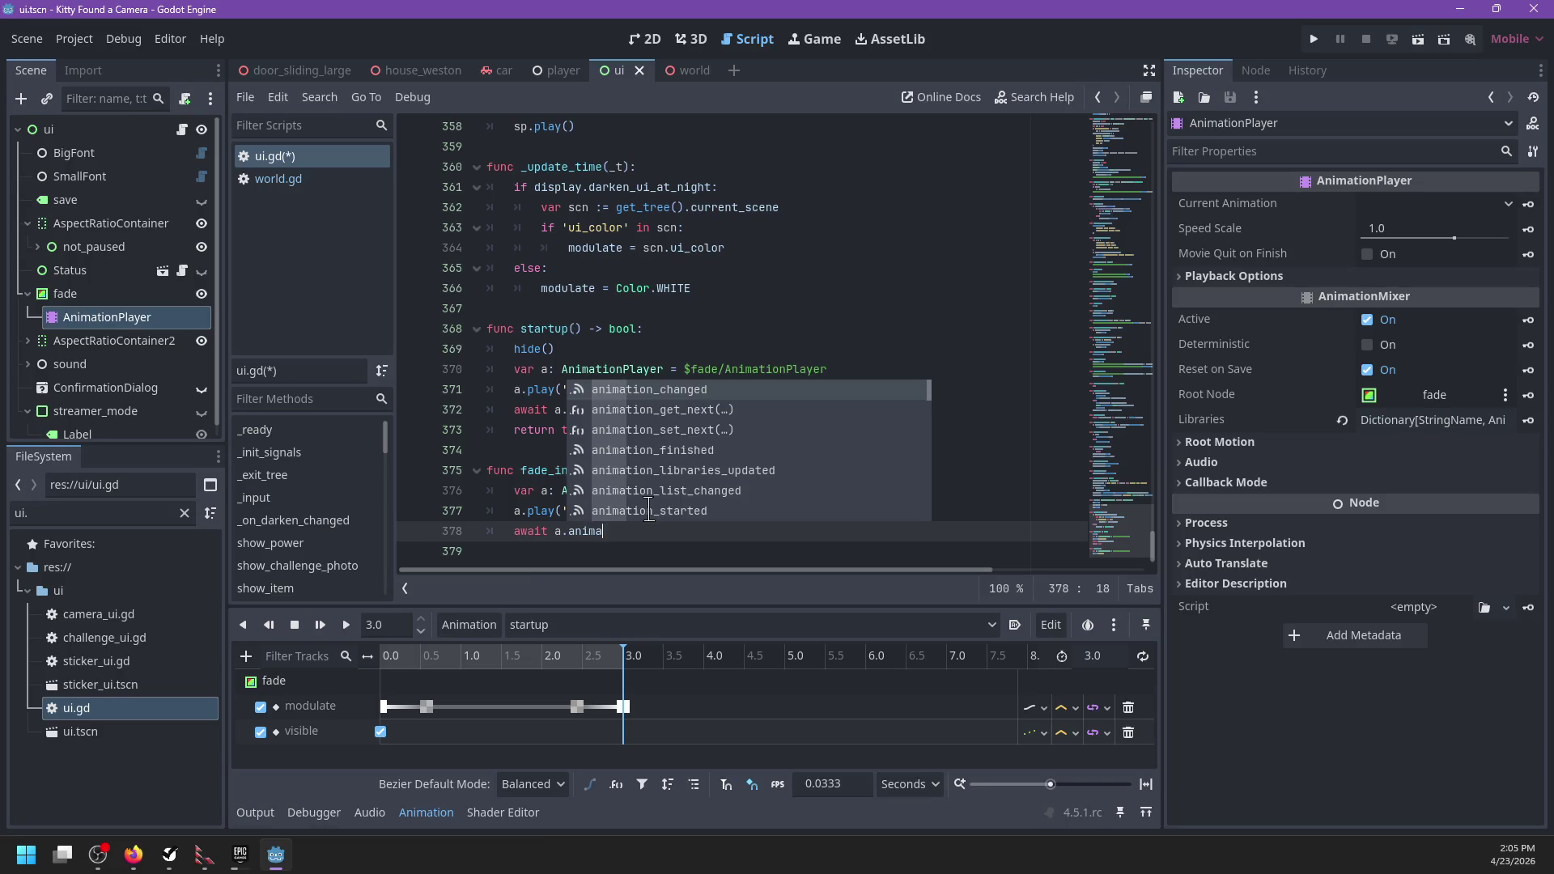
{"action": "type", "text": "tion_f"}
{"action": "key", "text": "Return"}
{"action": "key", "text": "Return"}
{"action": "key", "text": "Return"}
{"action": "type", "text": "show()"}
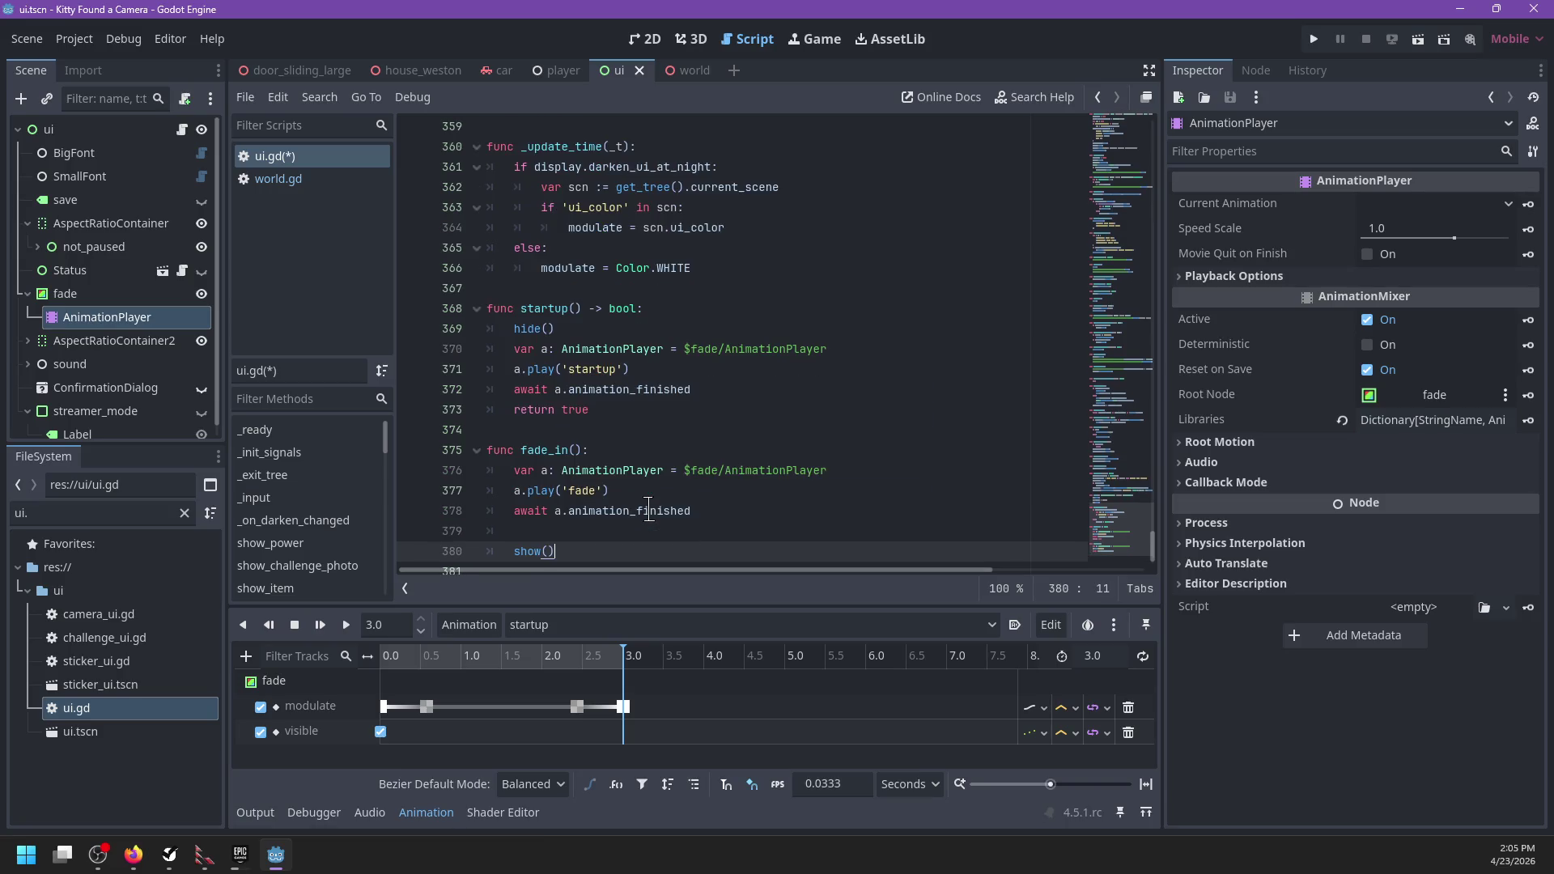
{"action": "left_click", "coordinate": [600, 527]}
{"action": "key", "text": "BackSpace"}
{"action": "key", "text": "BackSpace"}
{"action": "key", "text": "ctrl+s"}
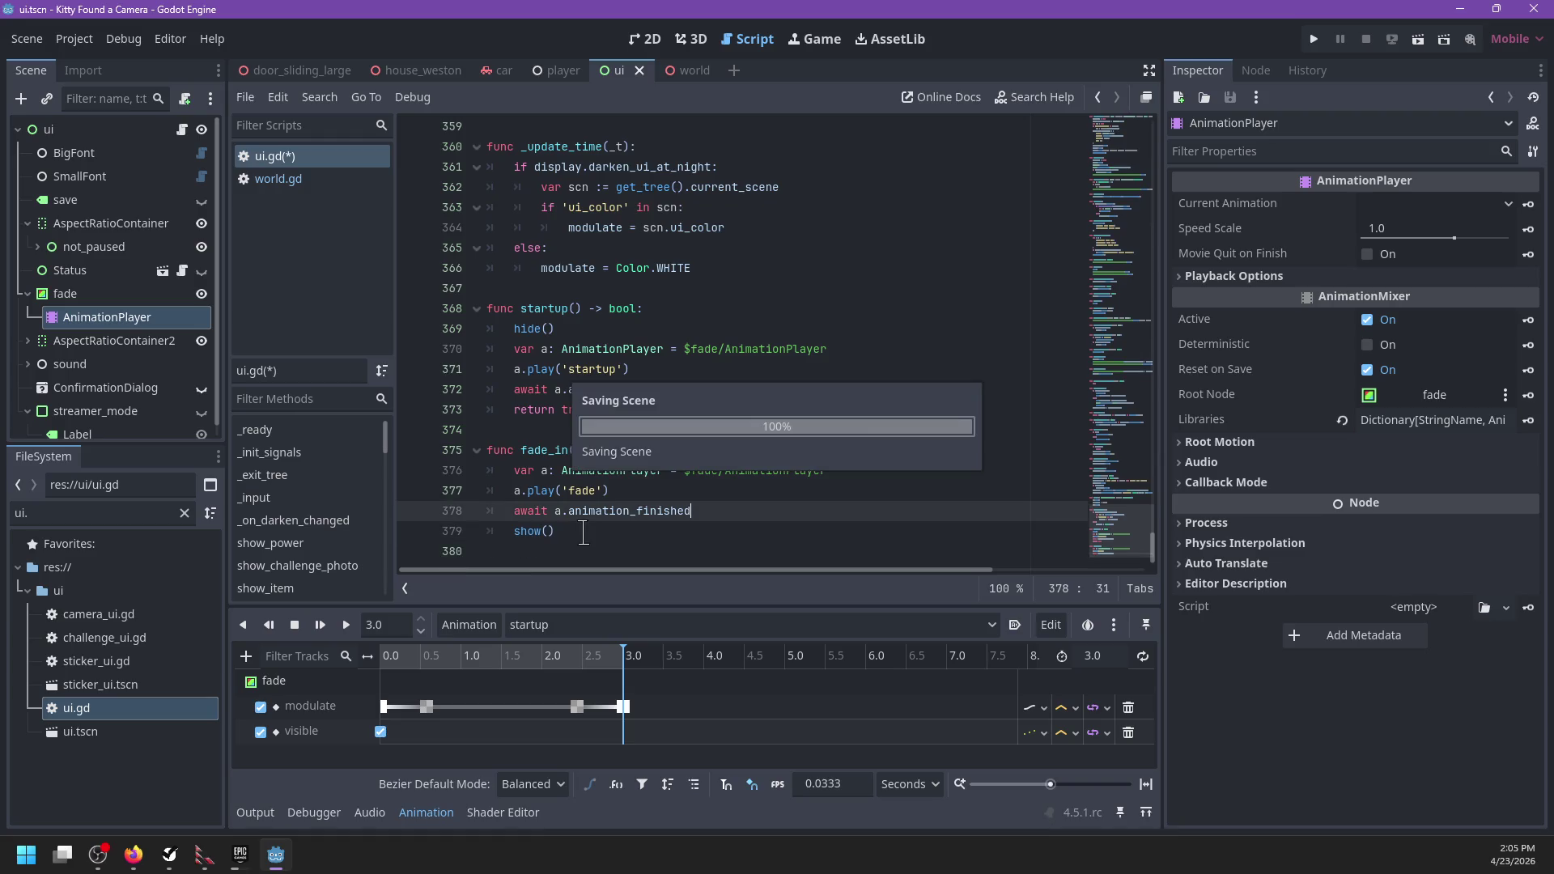
{"action": "left_click", "coordinate": [683, 329]}
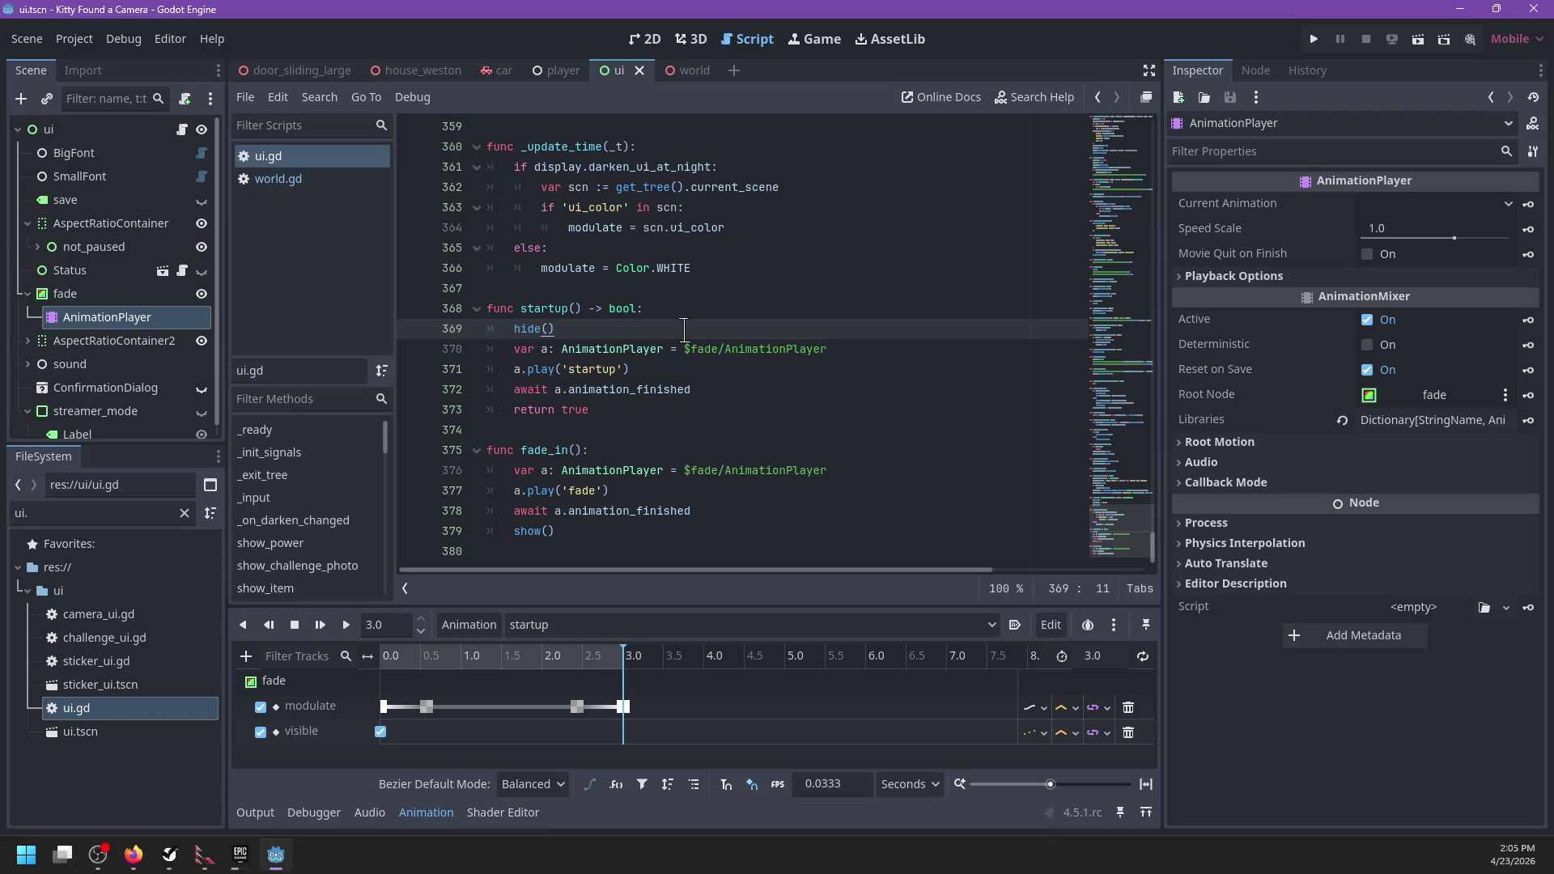
{"action": "key", "text": "F5"}
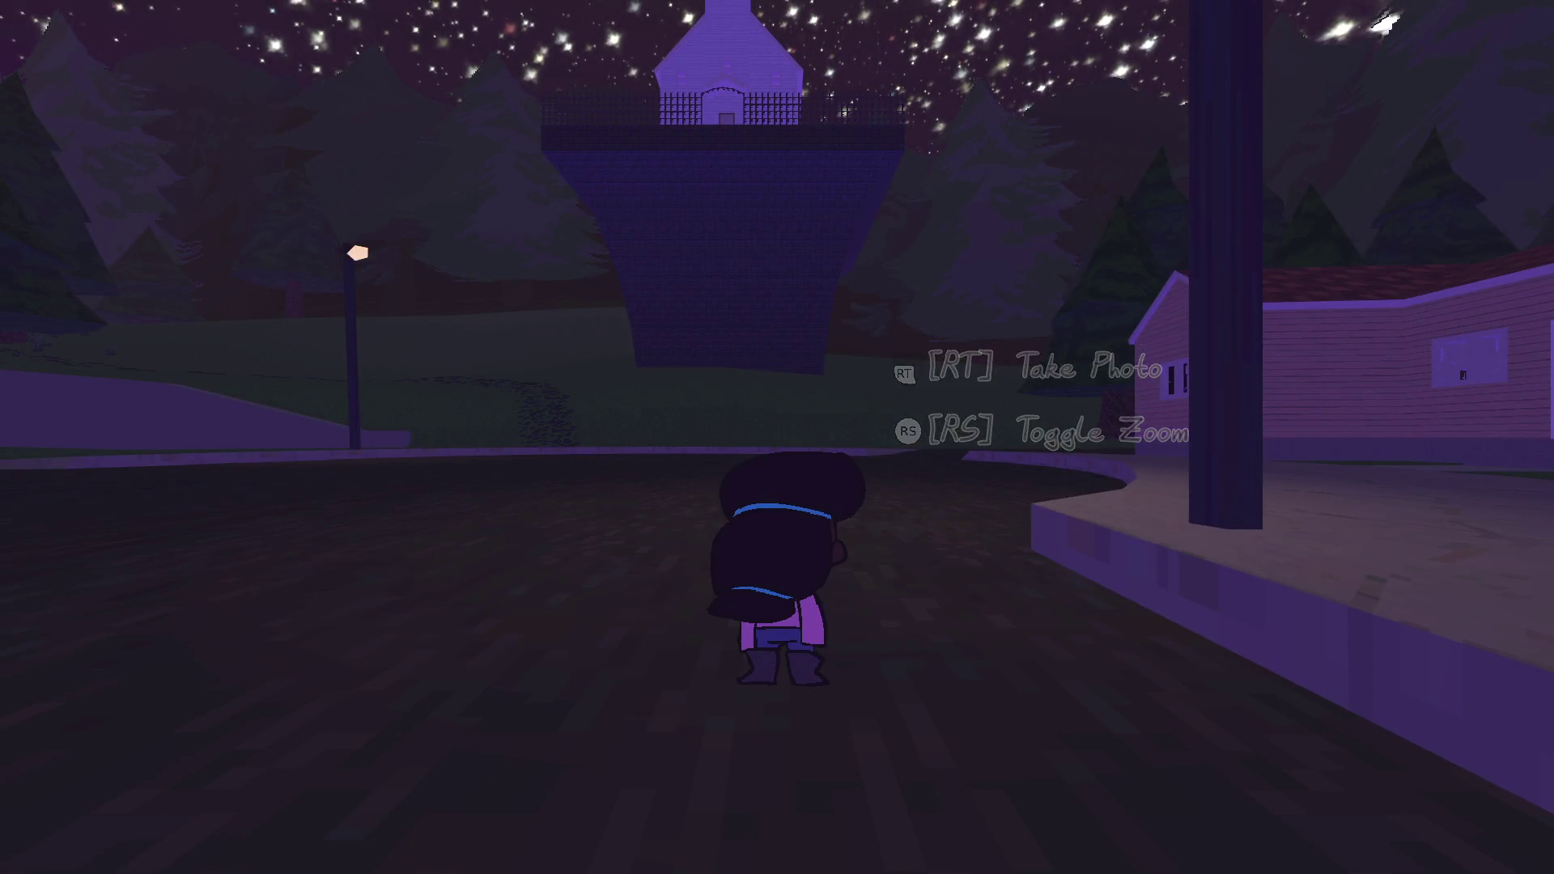
Step: Close the game and move show() above the await animation_finished line in fade_in()
{"action": "key", "text": "alt+F4"}
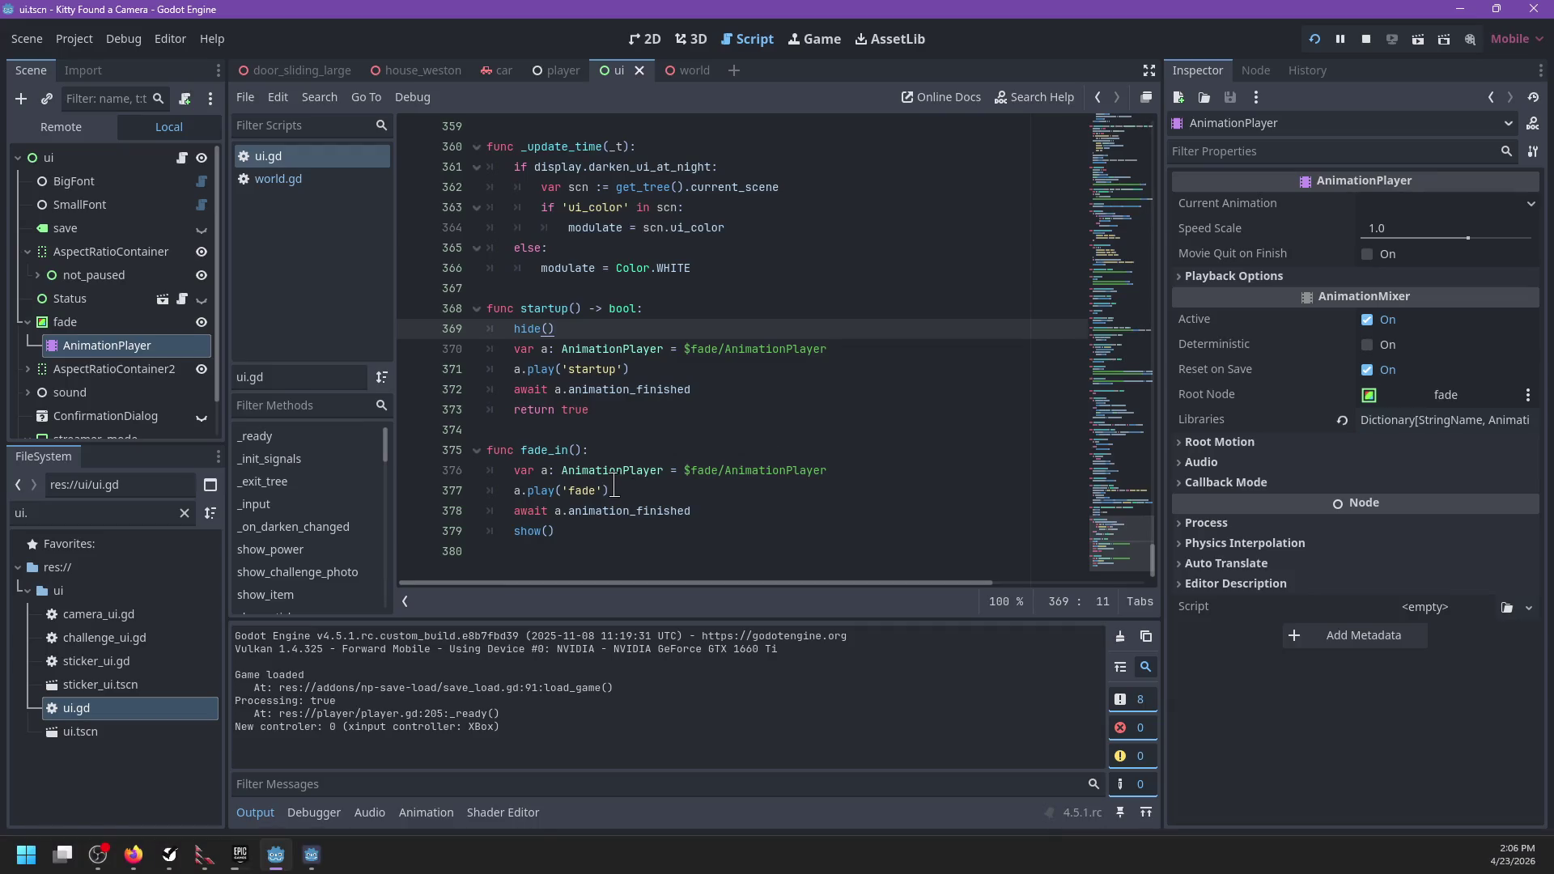
{"action": "left_click", "coordinate": [705, 530]}
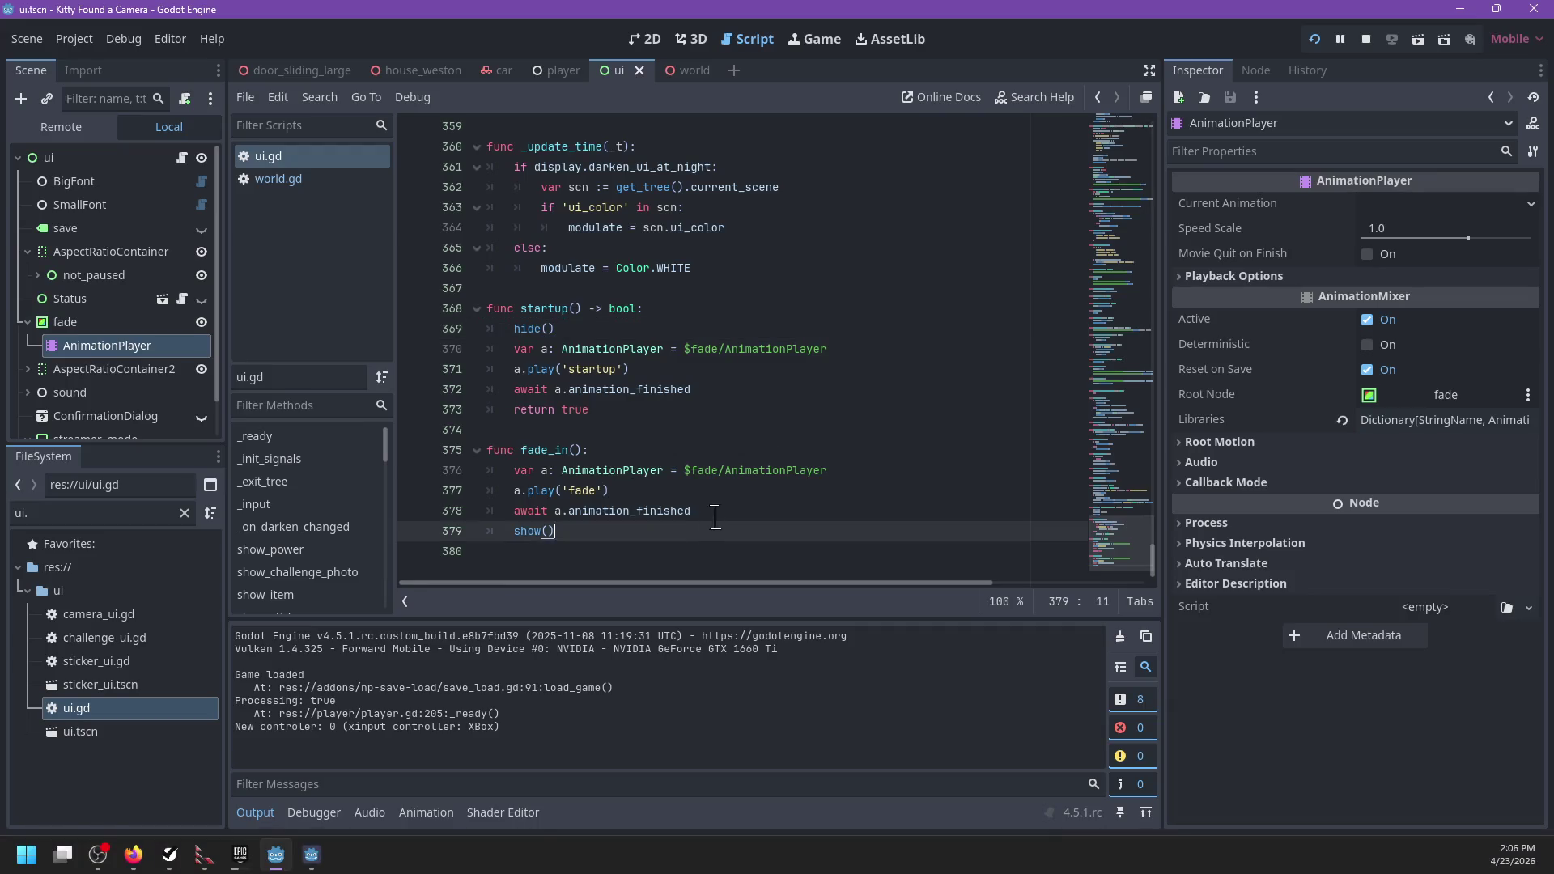
{"action": "key", "text": "alt+Up"}
{"action": "left_click", "coordinate": [731, 536], "text": "shift"}
Step: Drop the await and var a lines, call $fade/AnimationPlayer.play('fade') directly, save and run
{"action": "key", "text": "BackSpace"}
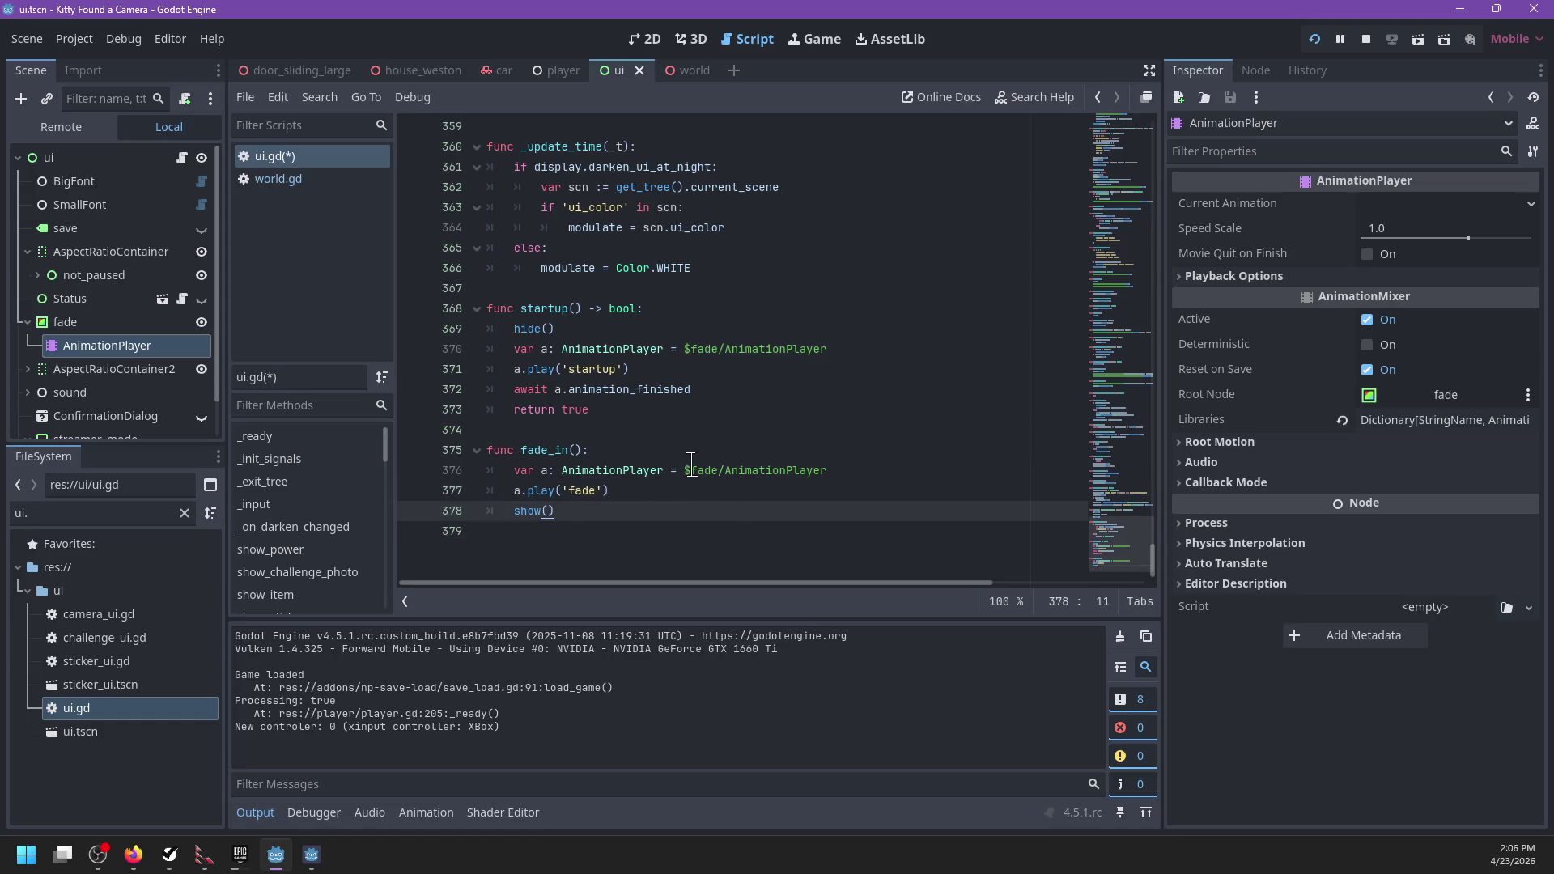
{"action": "left_click_drag", "start_coordinate": [684, 469], "coordinate": [829, 471]}
{"action": "key", "text": "BackSpace"}
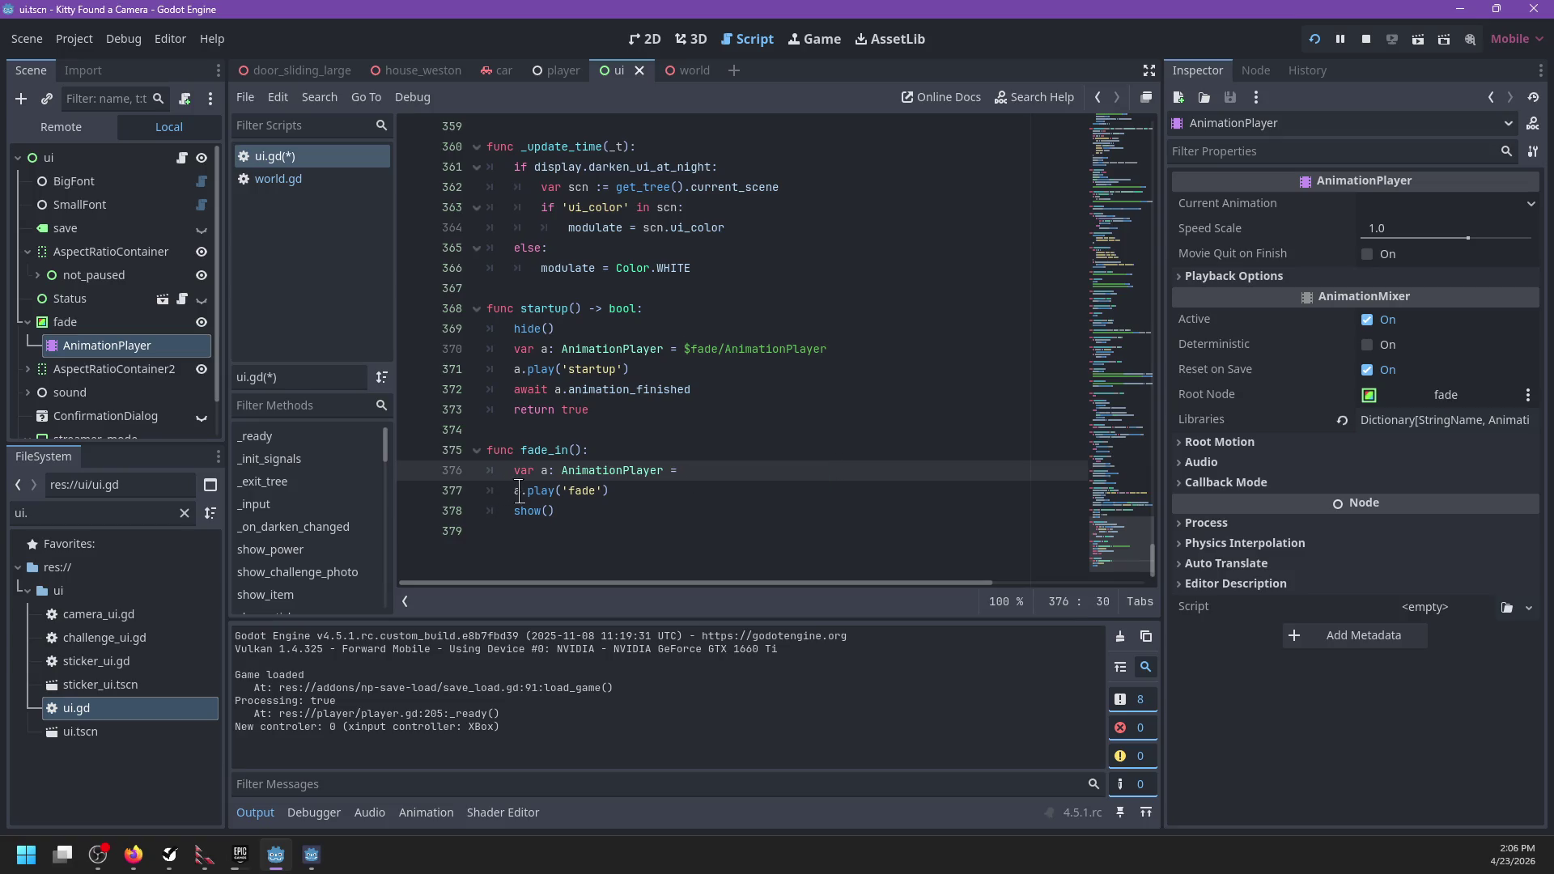
{"action": "double_click", "coordinate": [518, 491]}
{"action": "type", "text": "$fade/AnimationPlayer"}
{"action": "left_click_drag", "start_coordinate": [731, 471], "coordinate": [729, 451]}
{"action": "key", "text": "BackSpace"}
{"action": "key", "text": "ctrl+s"}
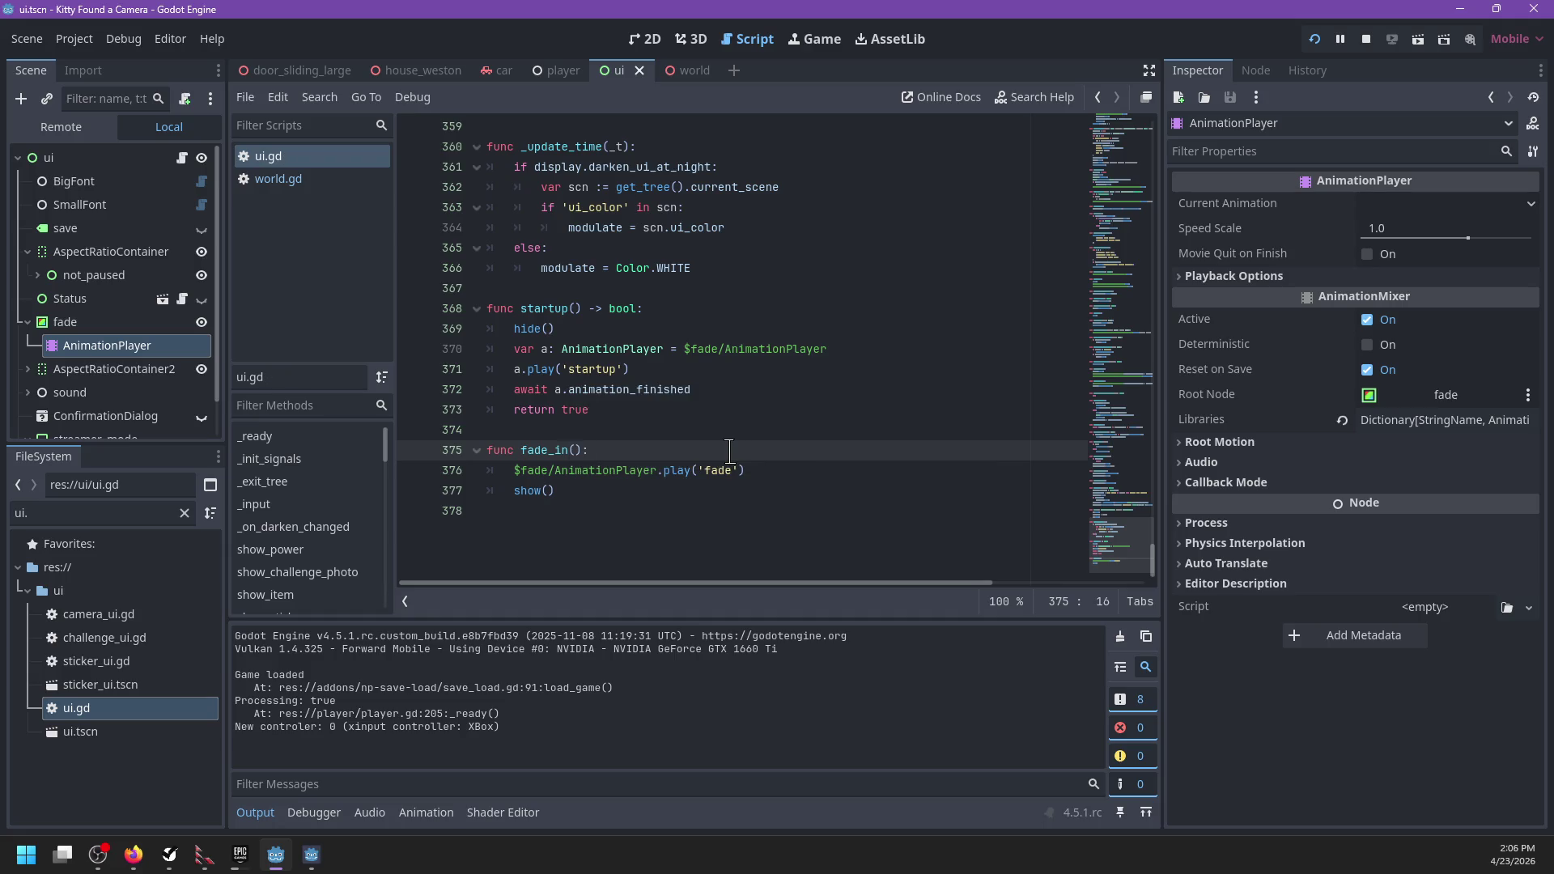
{"action": "key", "text": "F5"}
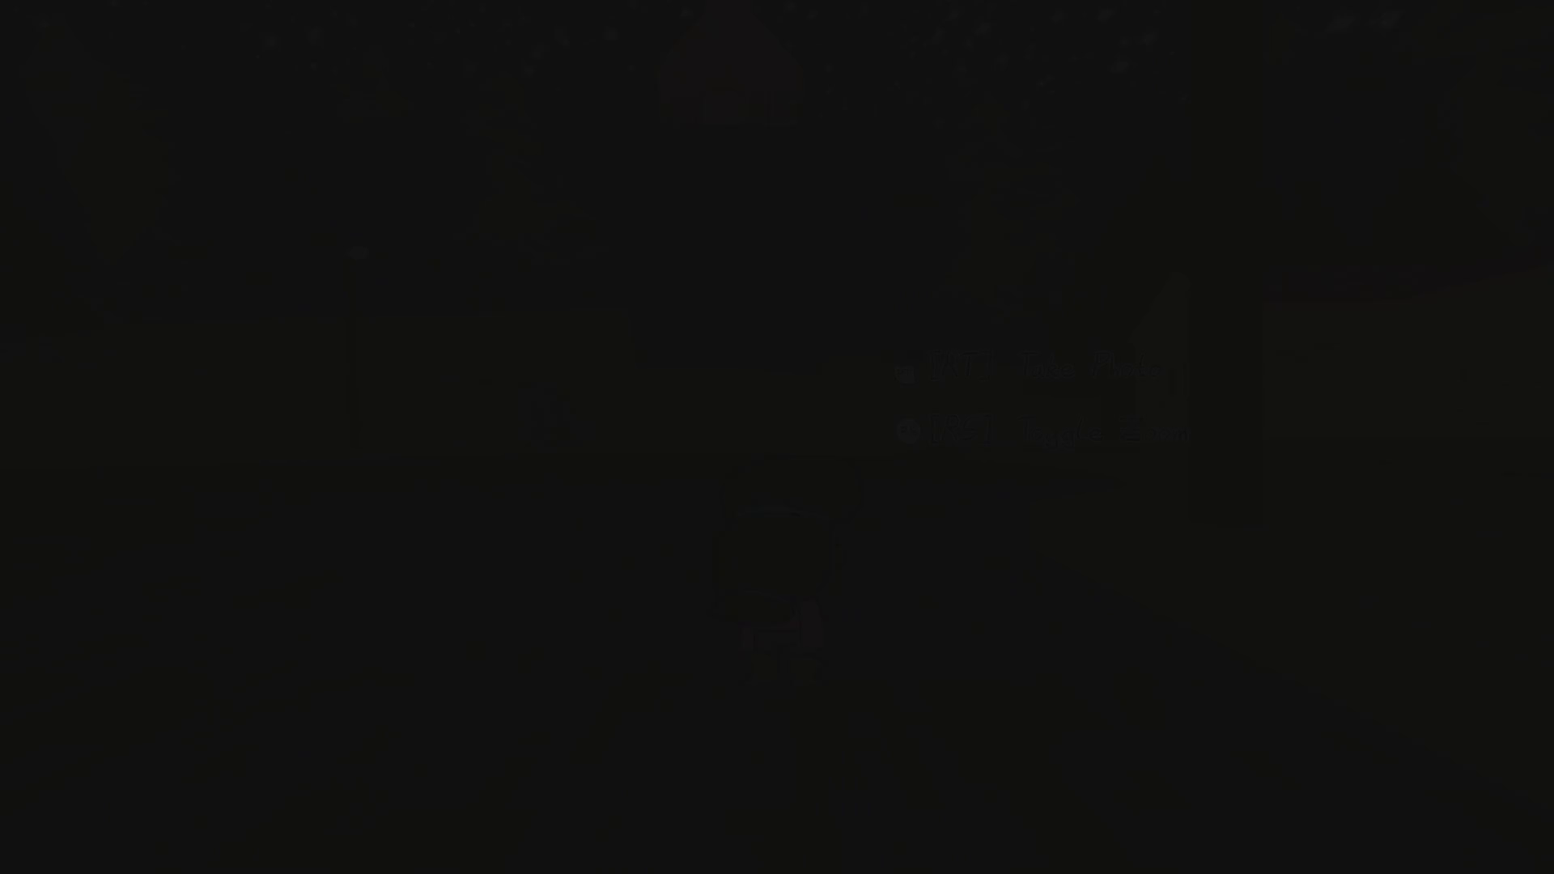
Step: Leave the test run and switch back to the editor with Alt+Tab
{"action": "key", "text": "alt+Tab"}
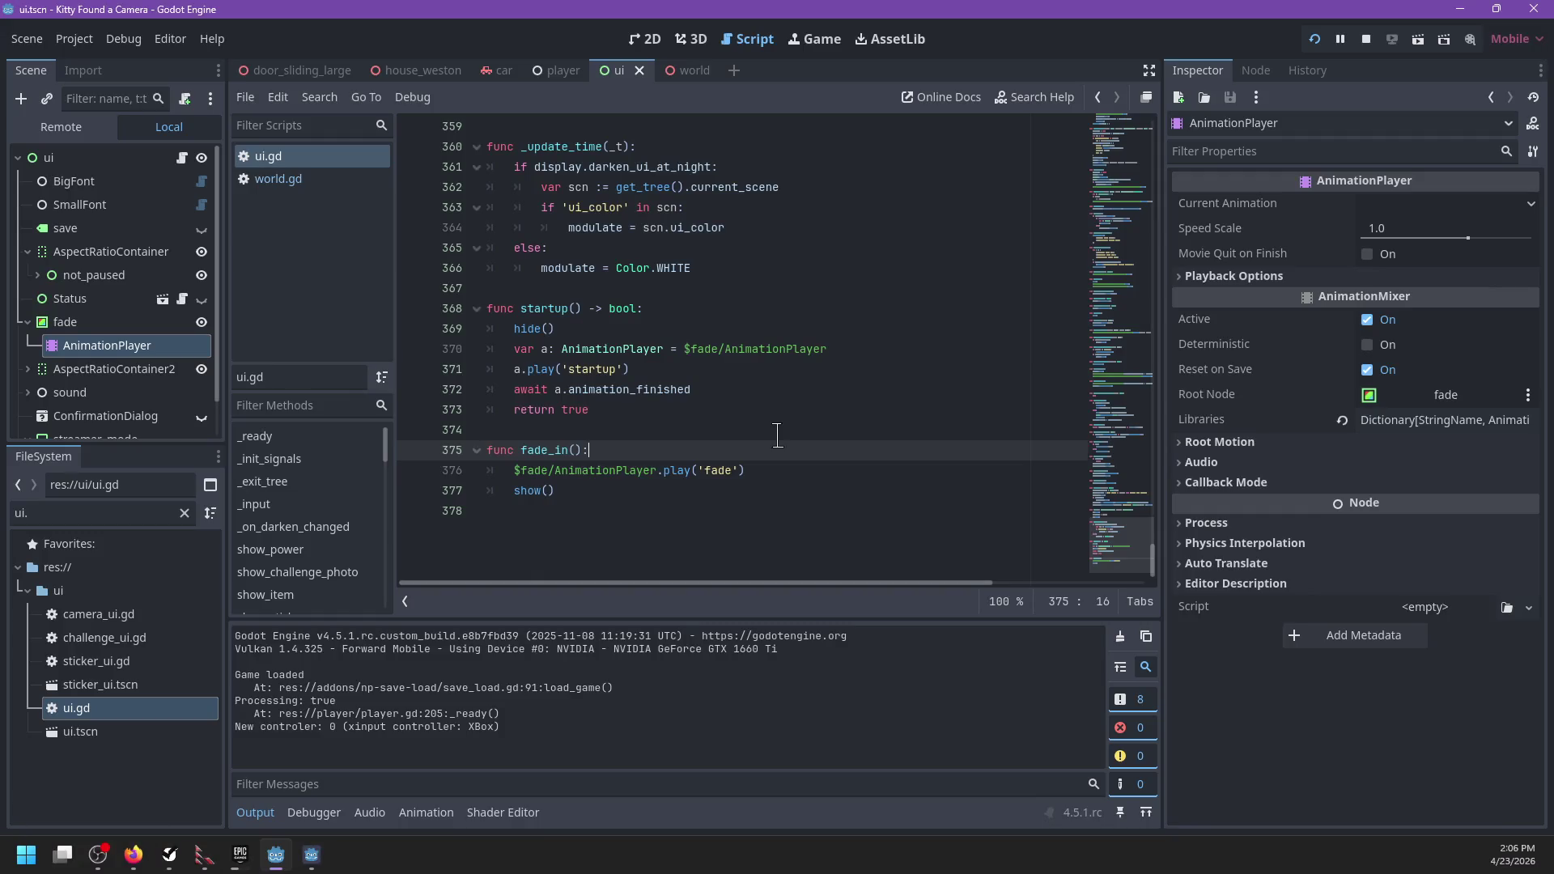
Step: Start a new variable line below the notify_tween declaration, then erase the misnamed text
{"action": "left_click", "coordinate": [709, 310]}
{"action": "scroll", "coordinate": [728, 324], "scroll_direction": "up", "scroll_amount": 20}
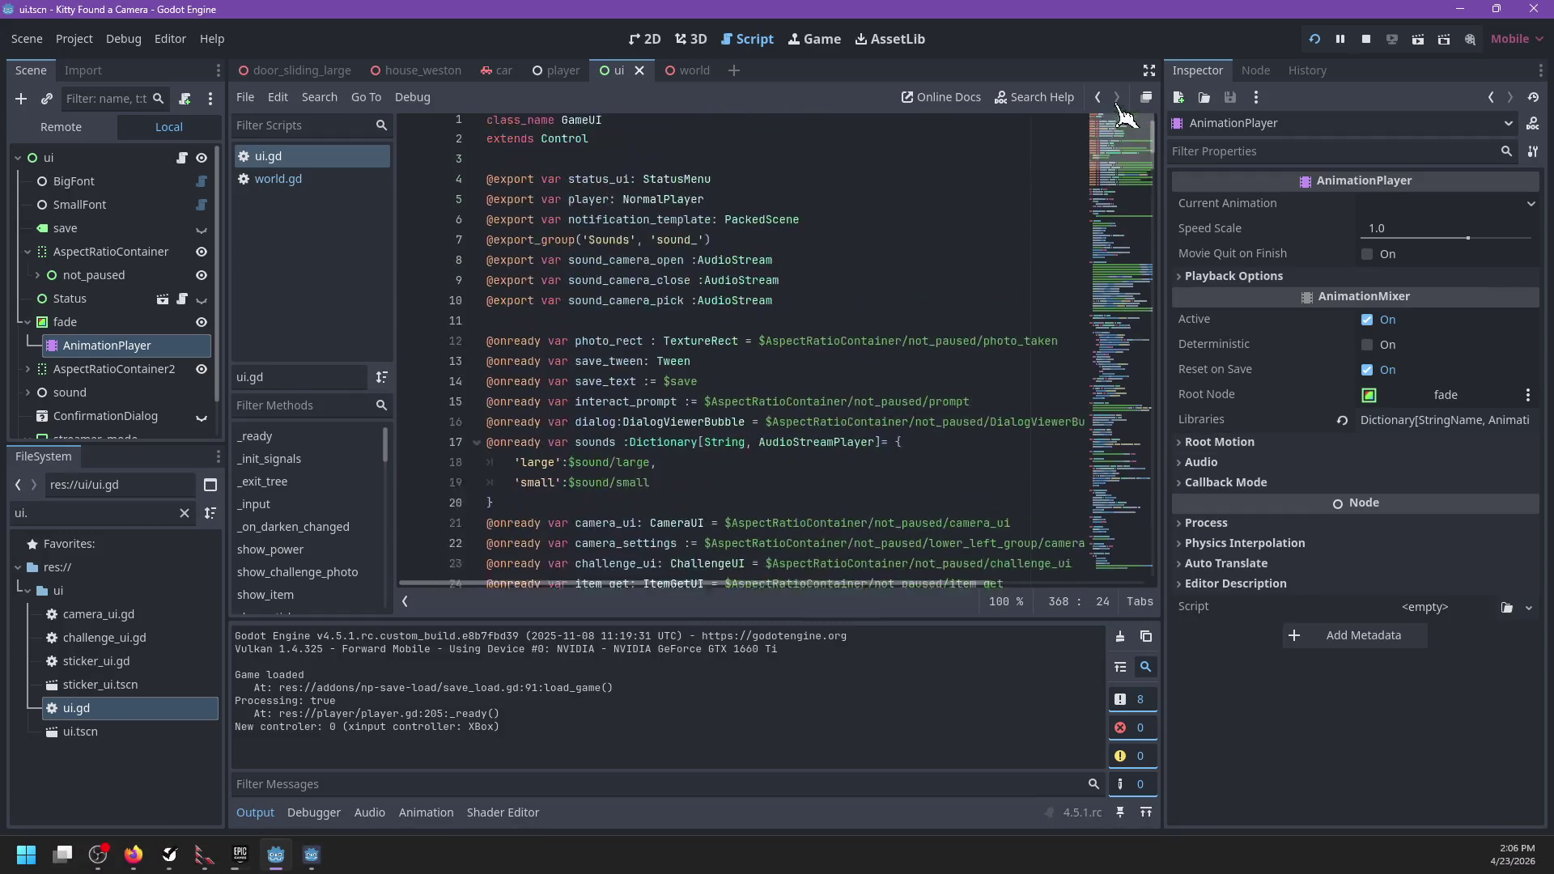
{"action": "scroll", "coordinate": [809, 348], "scroll_direction": "down", "scroll_amount": 4}
{"action": "left_click", "coordinate": [734, 292]}
{"action": "left_click", "coordinate": [756, 366]}
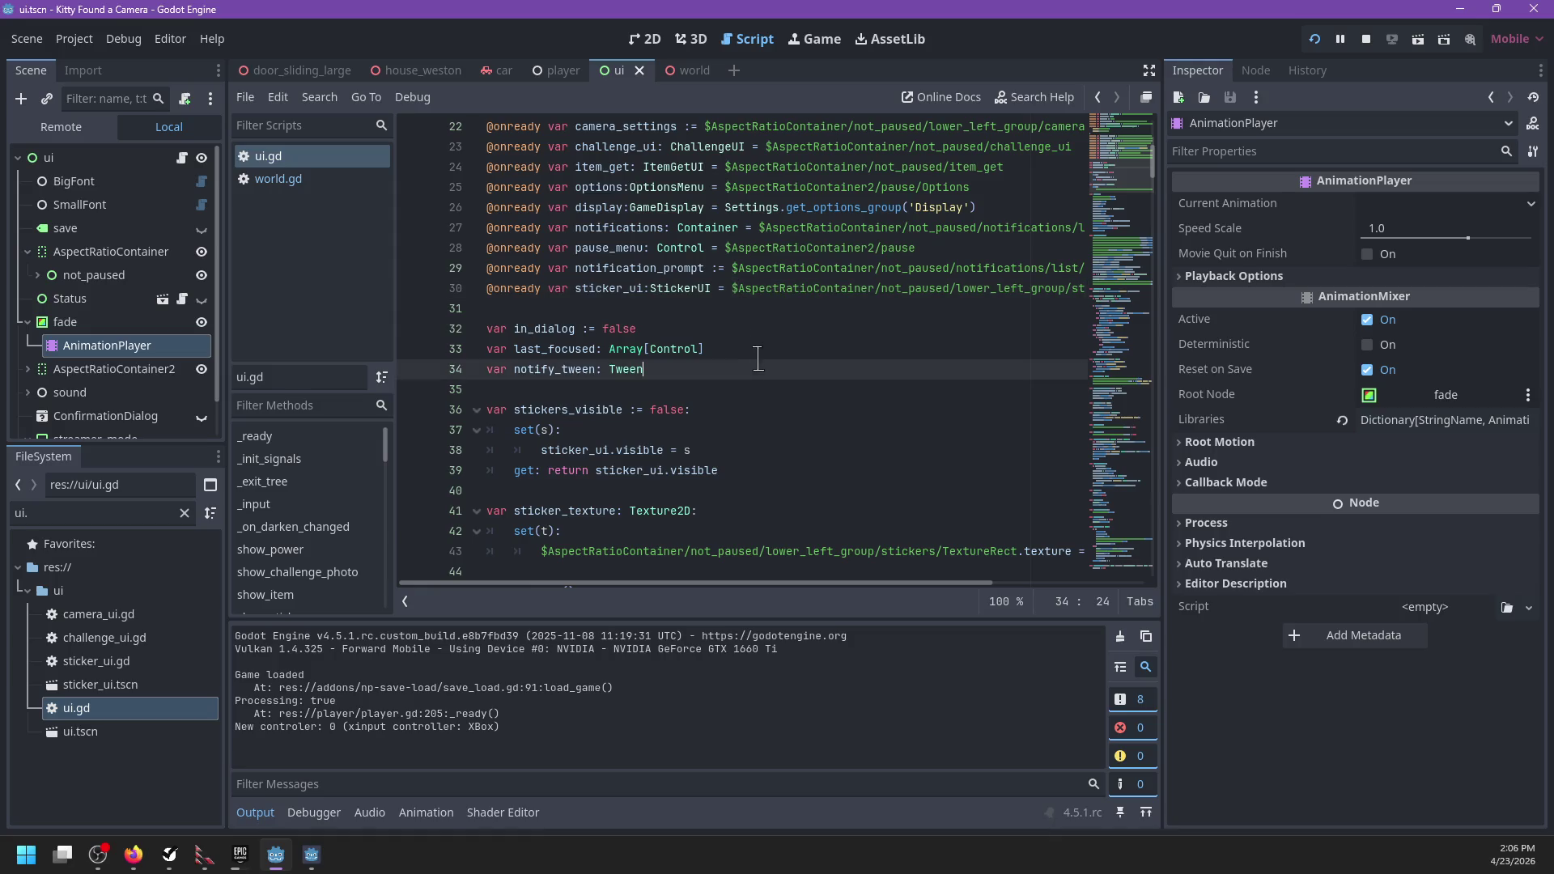
{"action": "scroll", "coordinate": [774, 364], "scroll_direction": "down", "scroll_amount": 2}
{"action": "key", "text": "Return"}
{"action": "type", "text": "var can_"}
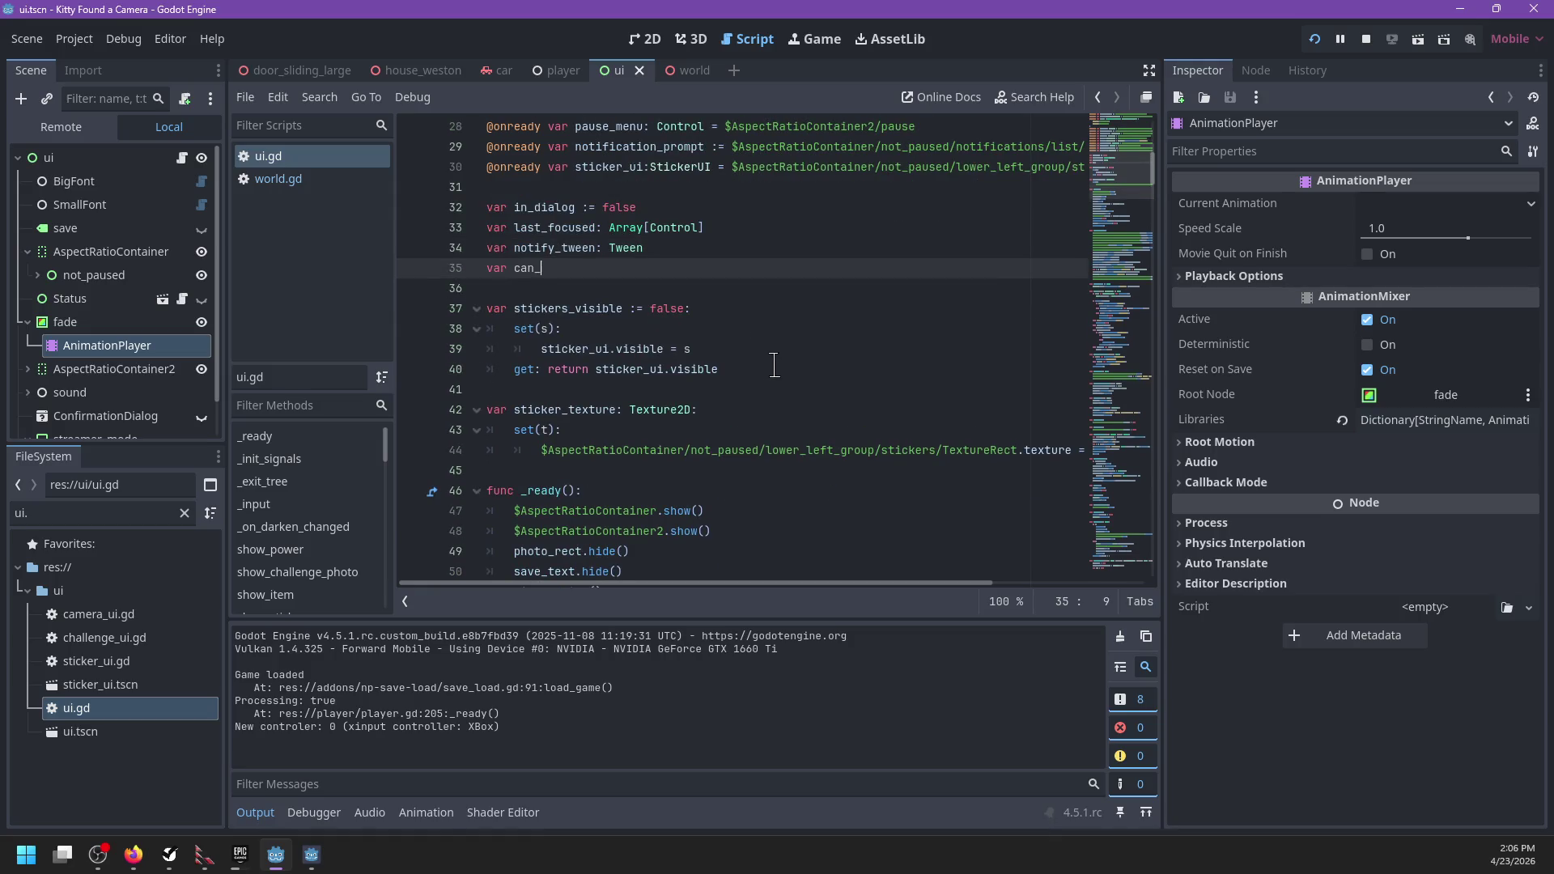
{"action": "key", "text": "ctrl+BackSpace"}
Step: Insert a starting_up line at the top of the startup() function
{"action": "left_click_drag", "start_coordinate": [1125, 170], "coordinate": [1133, 566]}
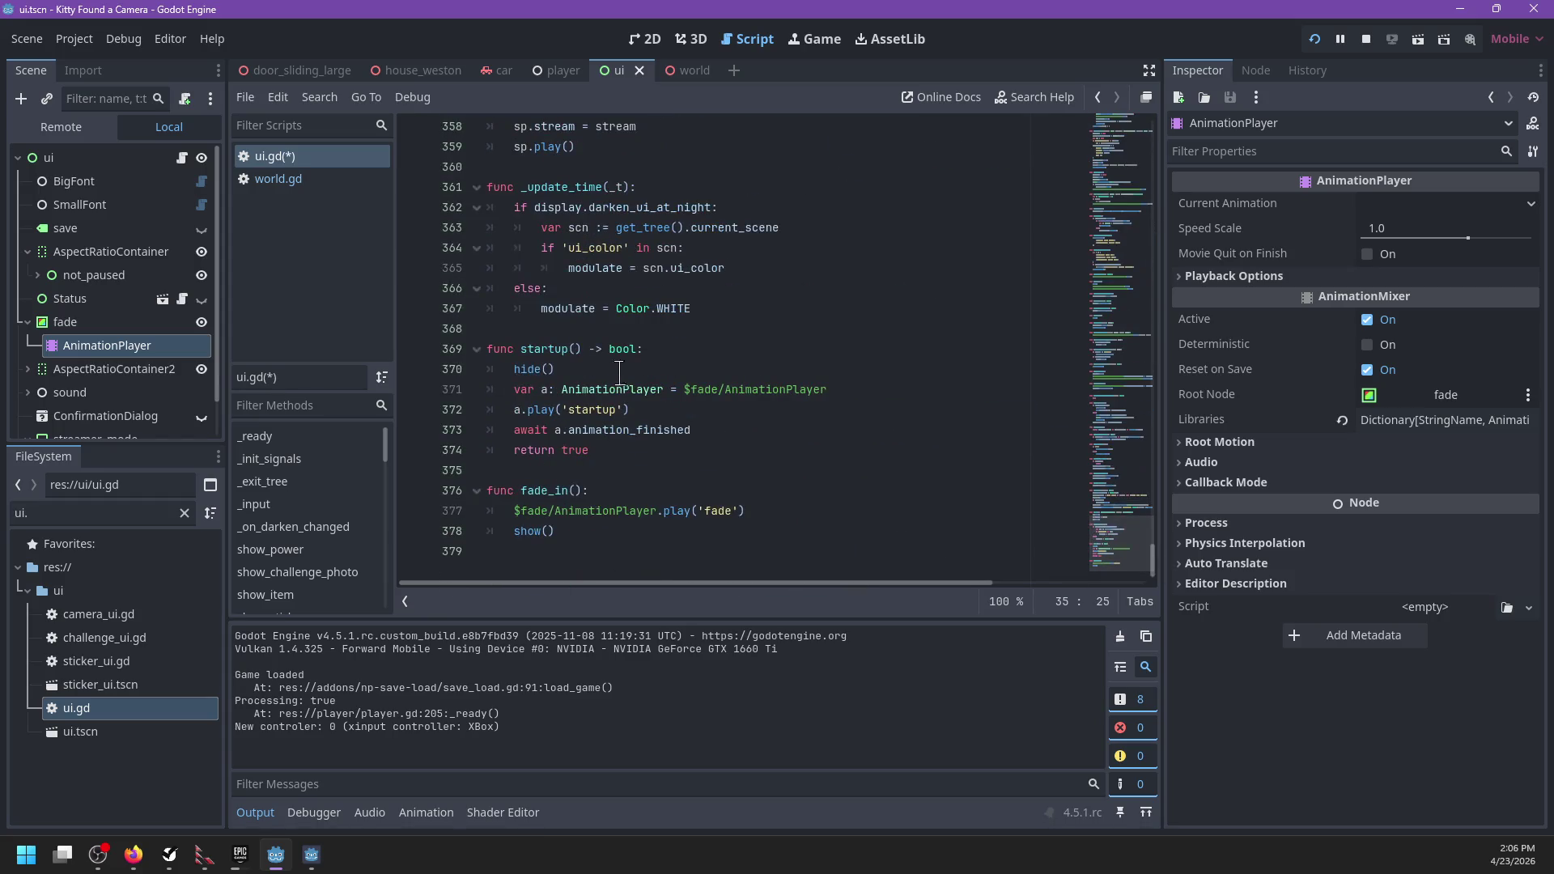
{"action": "left_click", "coordinate": [674, 349]}
{"action": "key", "text": "BackSpace"}
{"action": "key", "text": "Return"}
{"action": "type", "text": "star"}
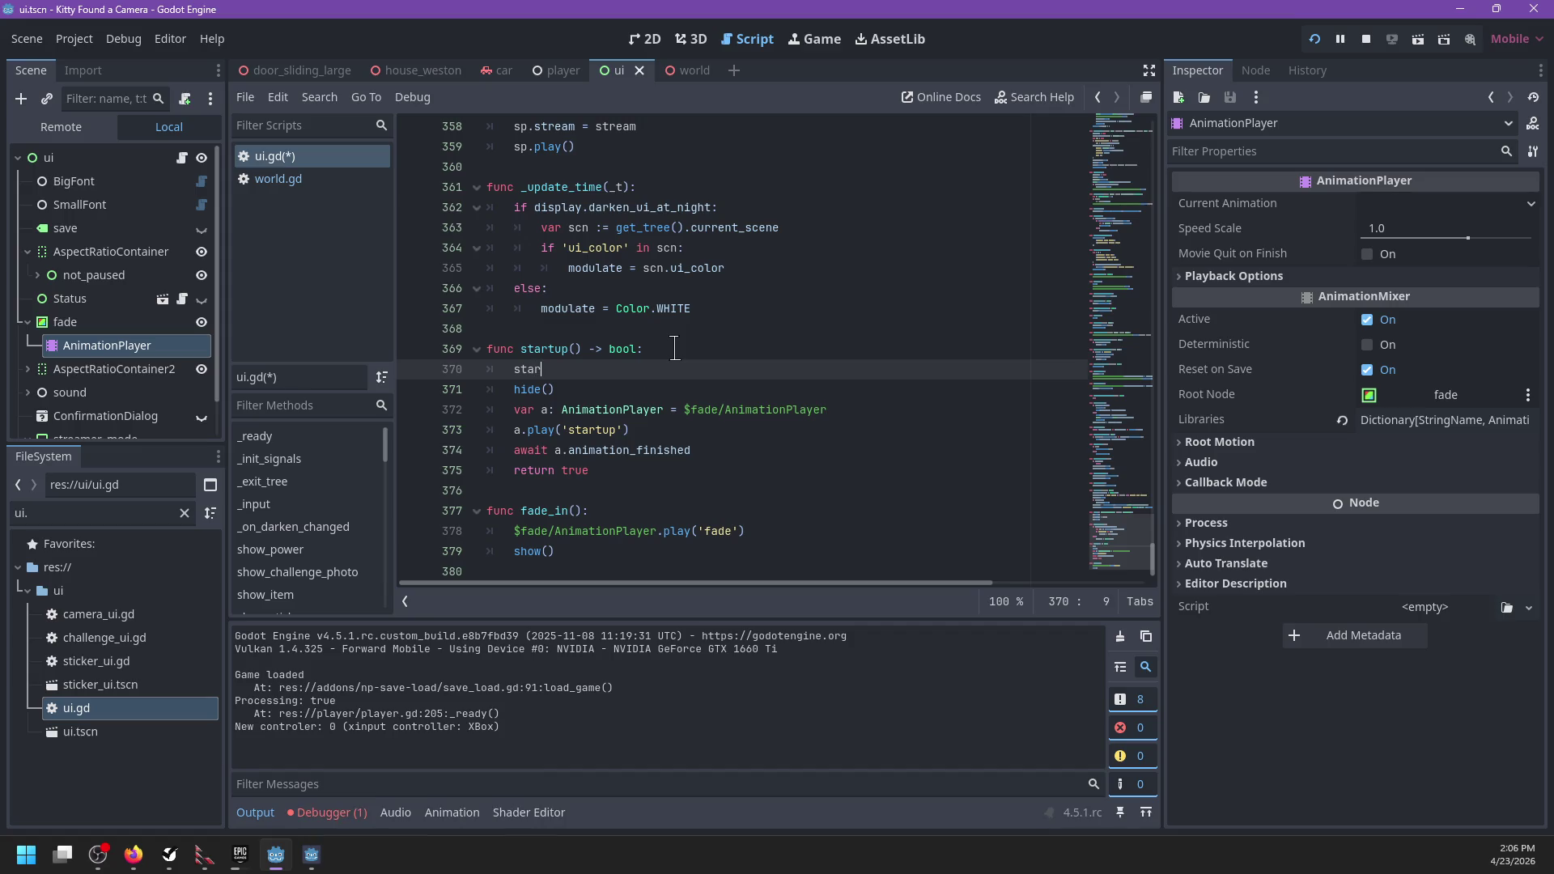
{"action": "type", "text": "ting_up = true"}
Step: Add another starting_up line just before startup()'s return true
{"action": "left_click", "coordinate": [620, 467]}
{"action": "key", "text": "Up"}
{"action": "key", "text": "End"}
{"action": "key", "text": "Return"}
{"action": "type", "text": "starting_up"}
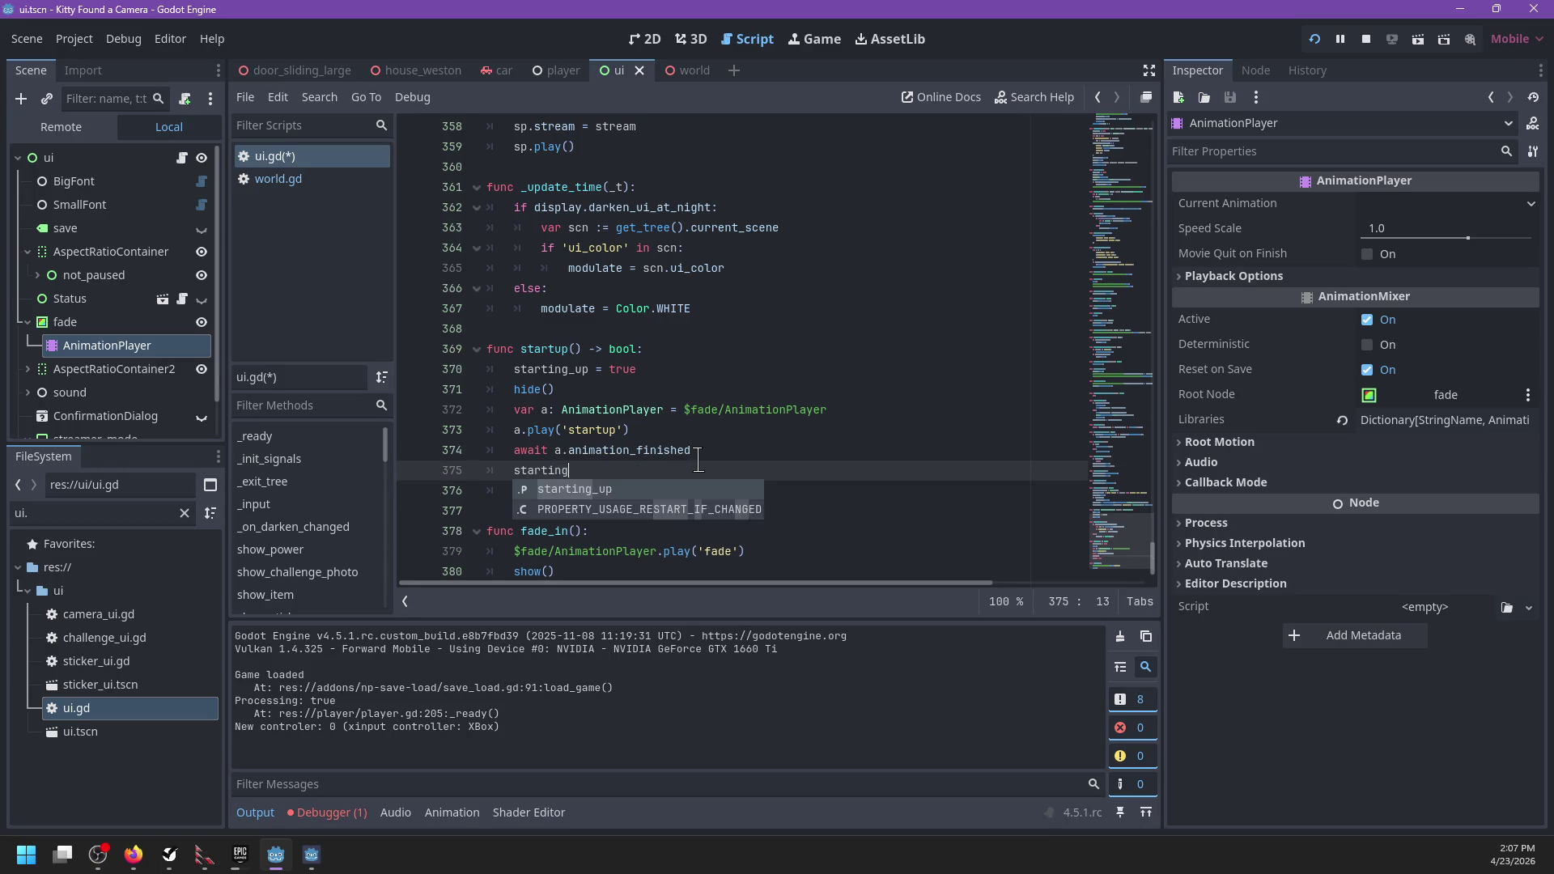
{"action": "scroll", "coordinate": [698, 461], "scroll_direction": "up", "scroll_amount": 20}
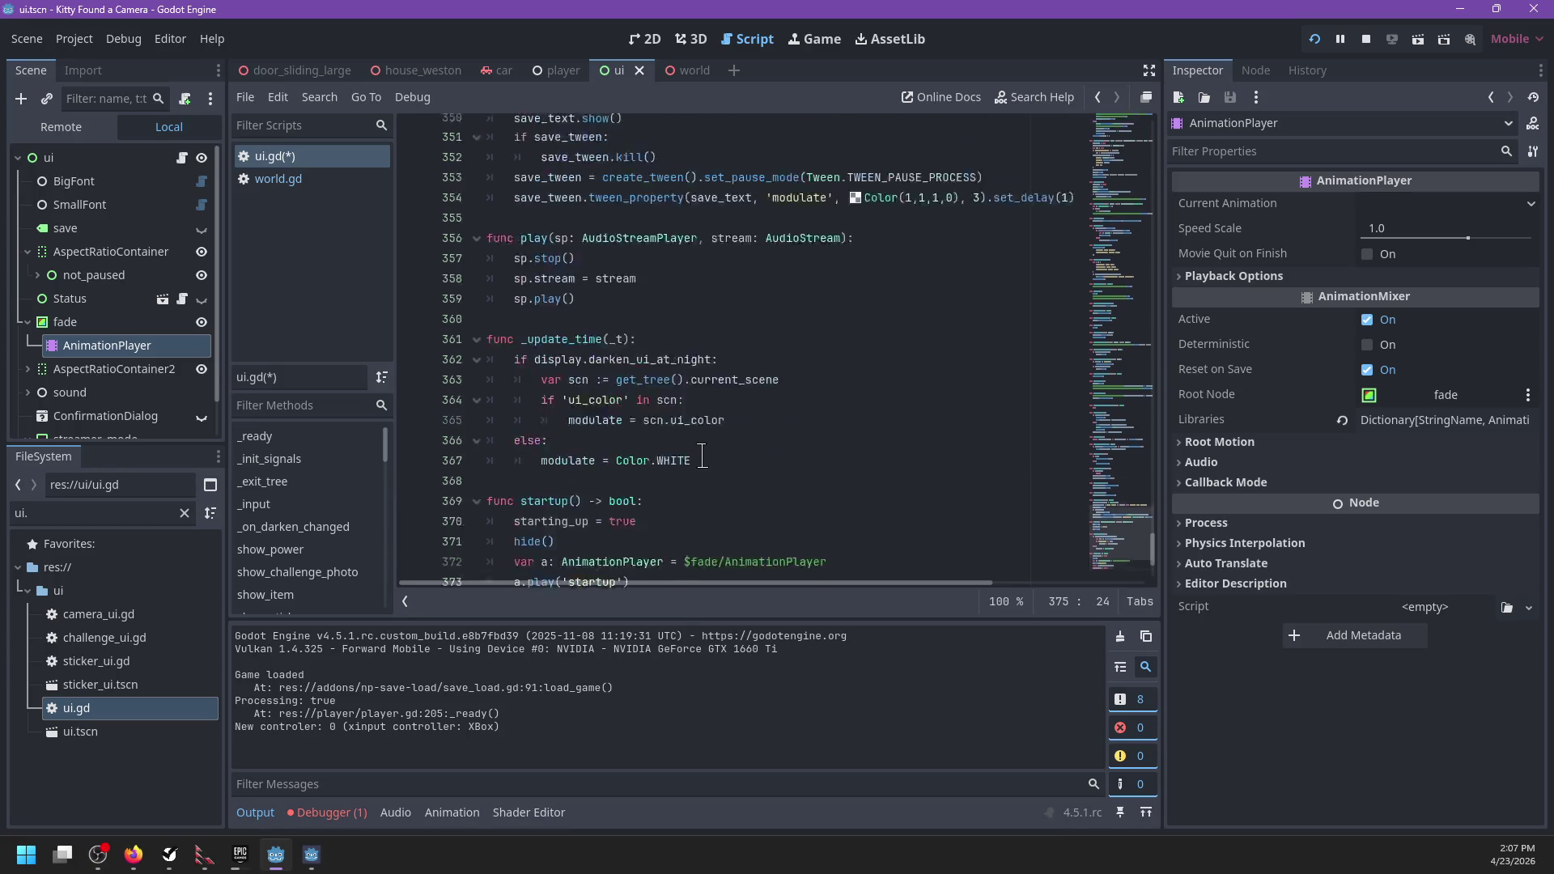
{"action": "scroll", "coordinate": [704, 456], "scroll_direction": "up", "scroll_amount": 15}
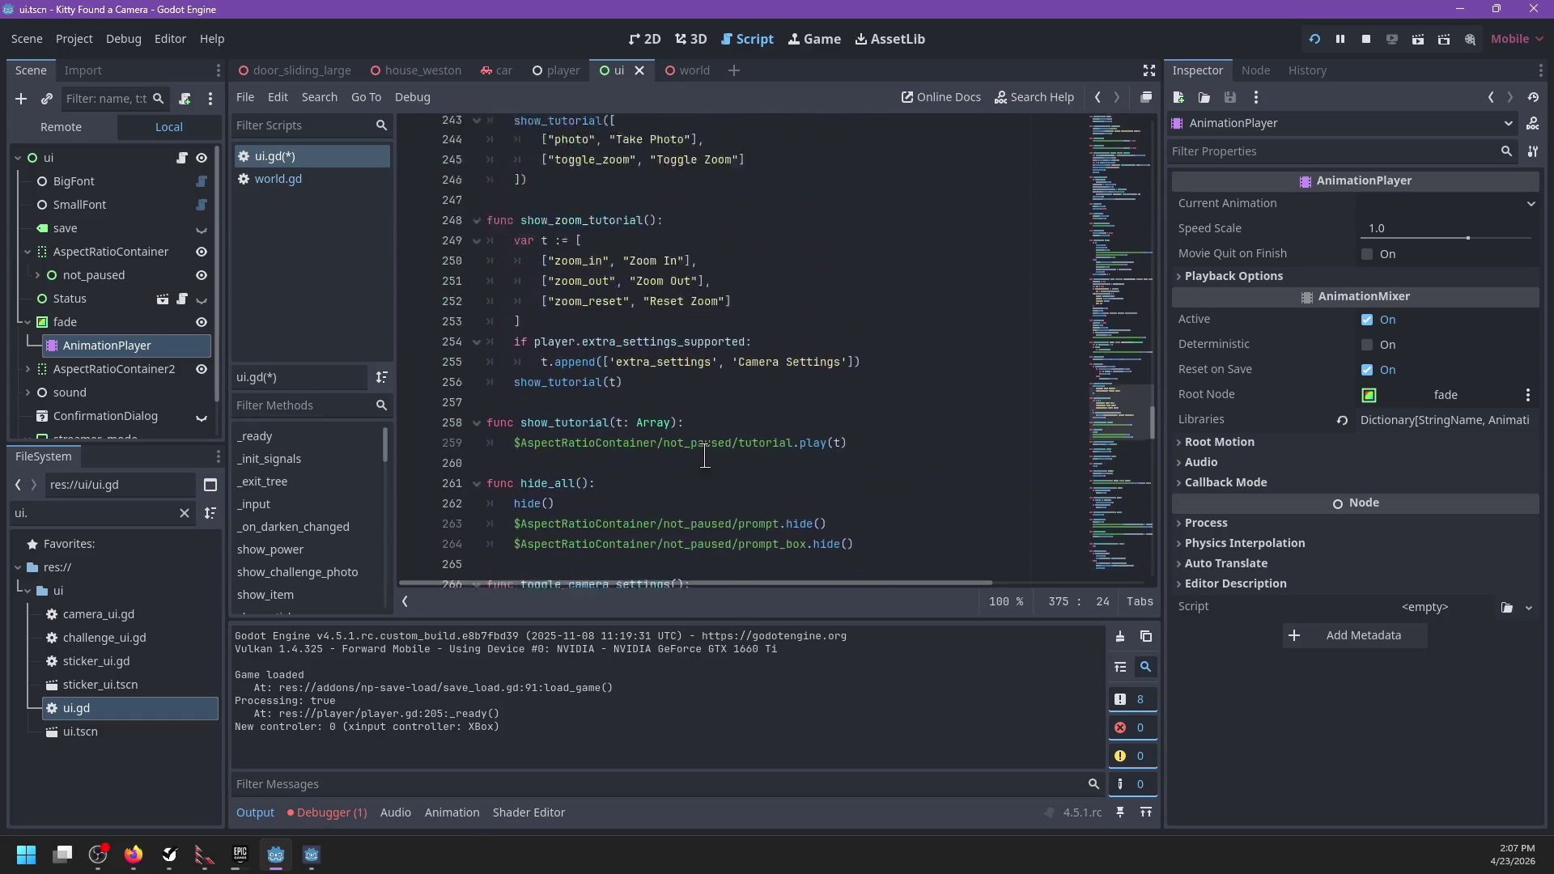
{"action": "scroll", "coordinate": [704, 456], "scroll_direction": "up", "scroll_amount": 9}
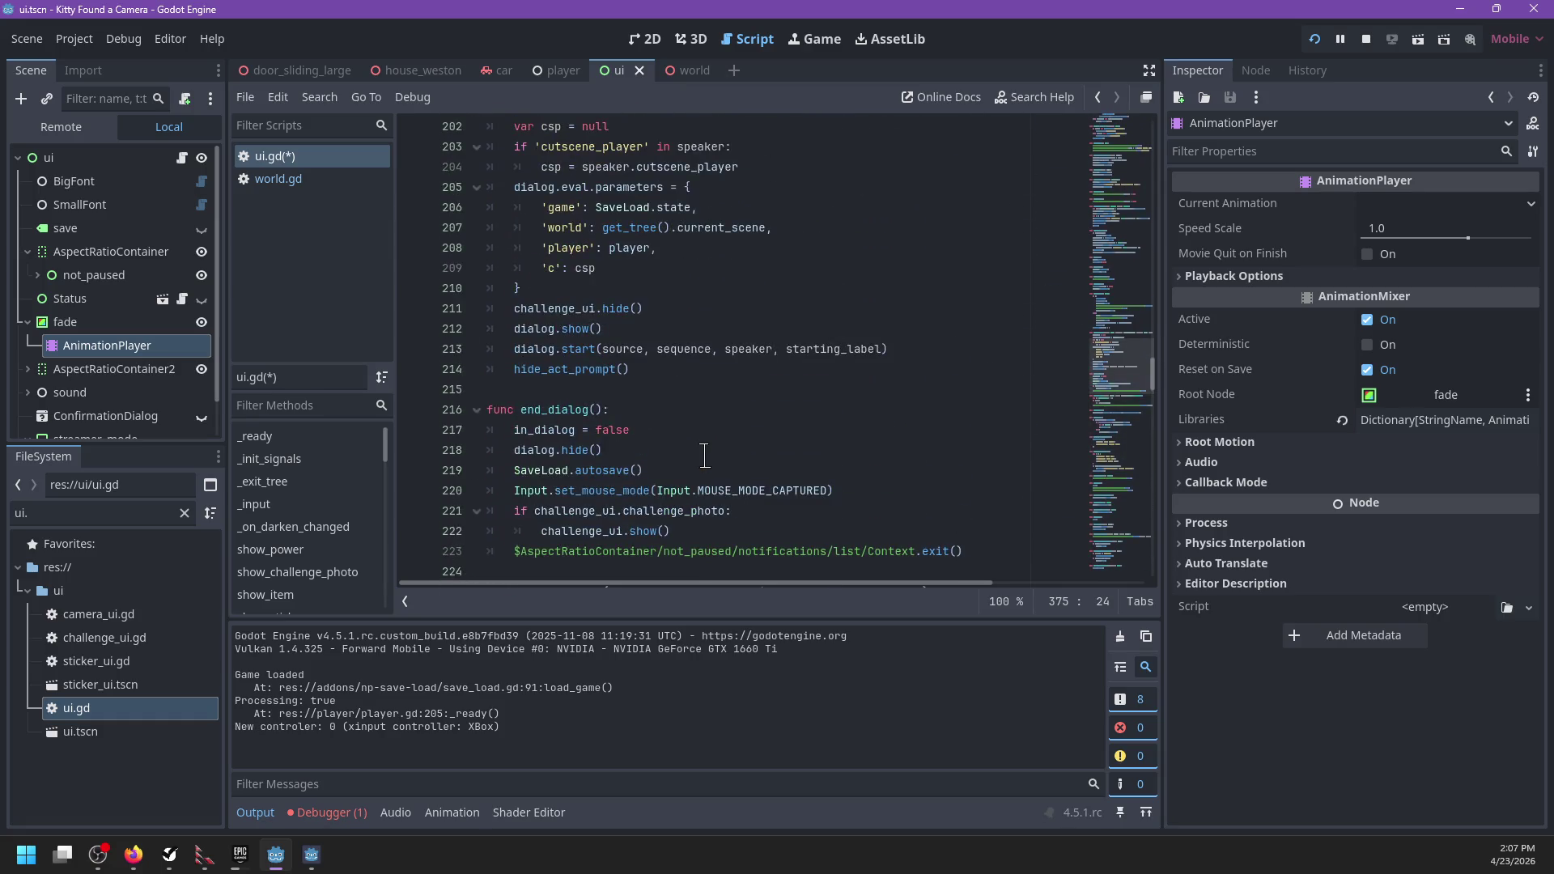
{"action": "scroll", "coordinate": [704, 456], "scroll_direction": "up", "scroll_amount": 3}
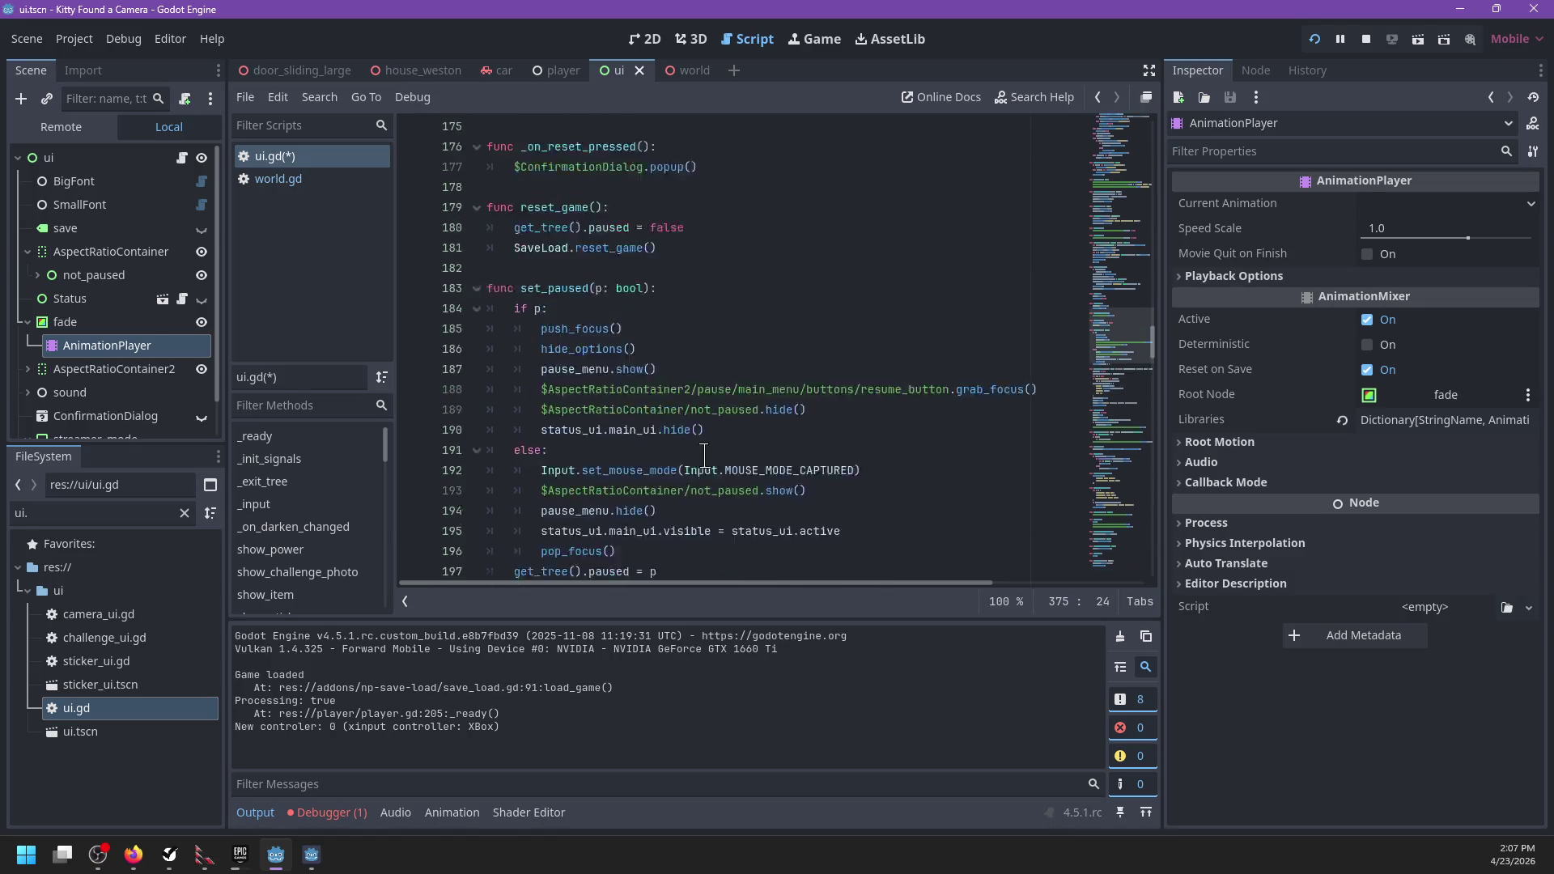
{"action": "scroll", "coordinate": [704, 455], "scroll_direction": "up", "scroll_amount": 5}
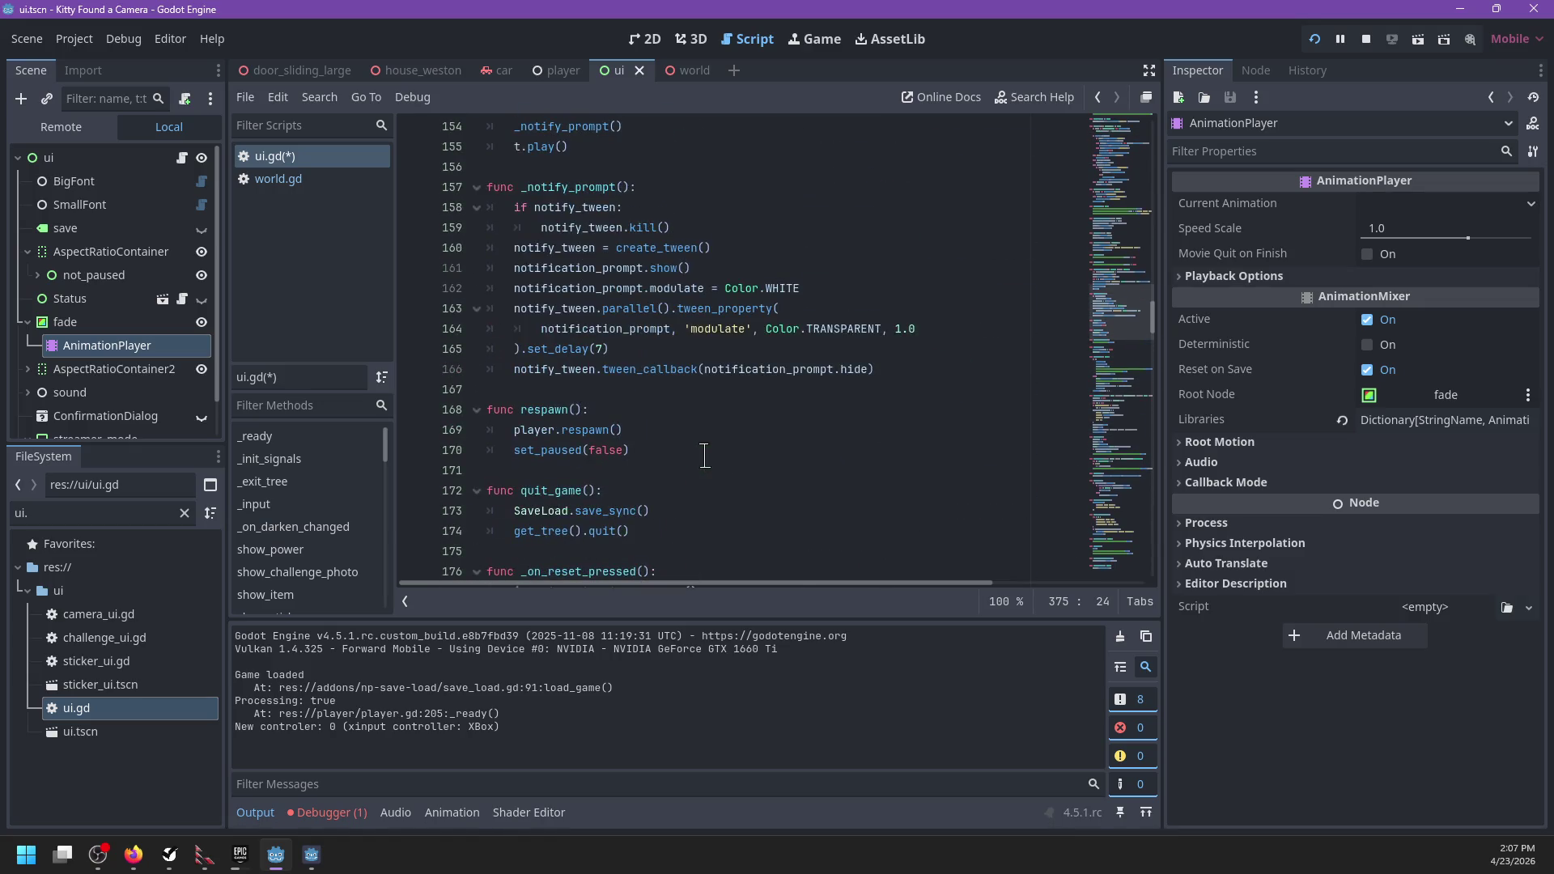
{"action": "scroll", "coordinate": [704, 456], "scroll_direction": "up", "scroll_amount": 12}
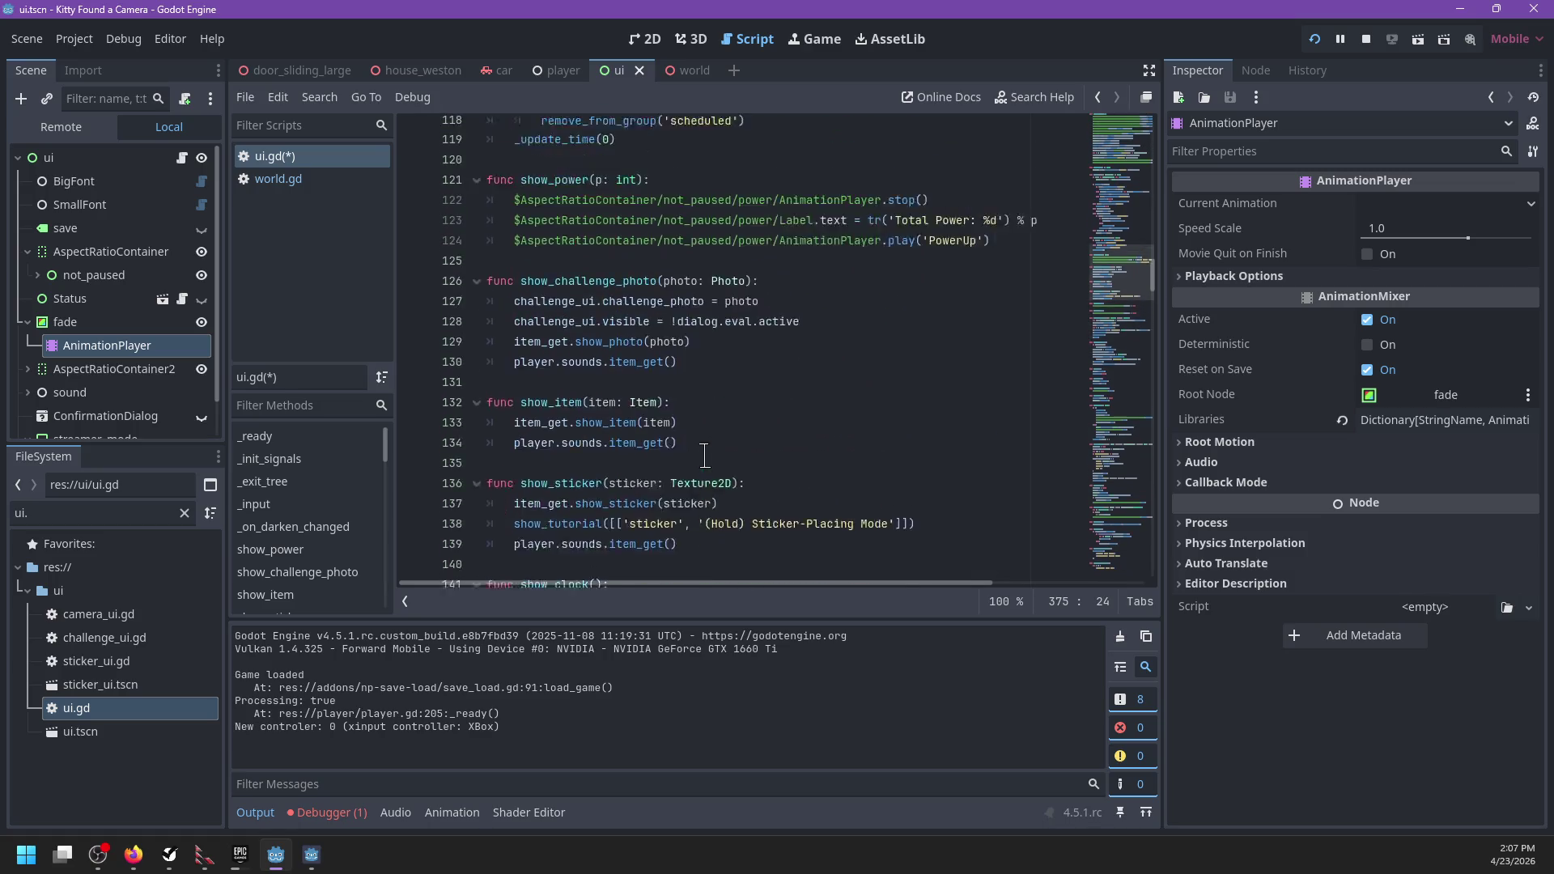
Step: Search ui.gd for 'func _input' to jump to the input handler
{"action": "left_click", "coordinate": [704, 456]}
{"action": "key", "text": "ctrl+f"}
{"action": "type", "text": "func"}
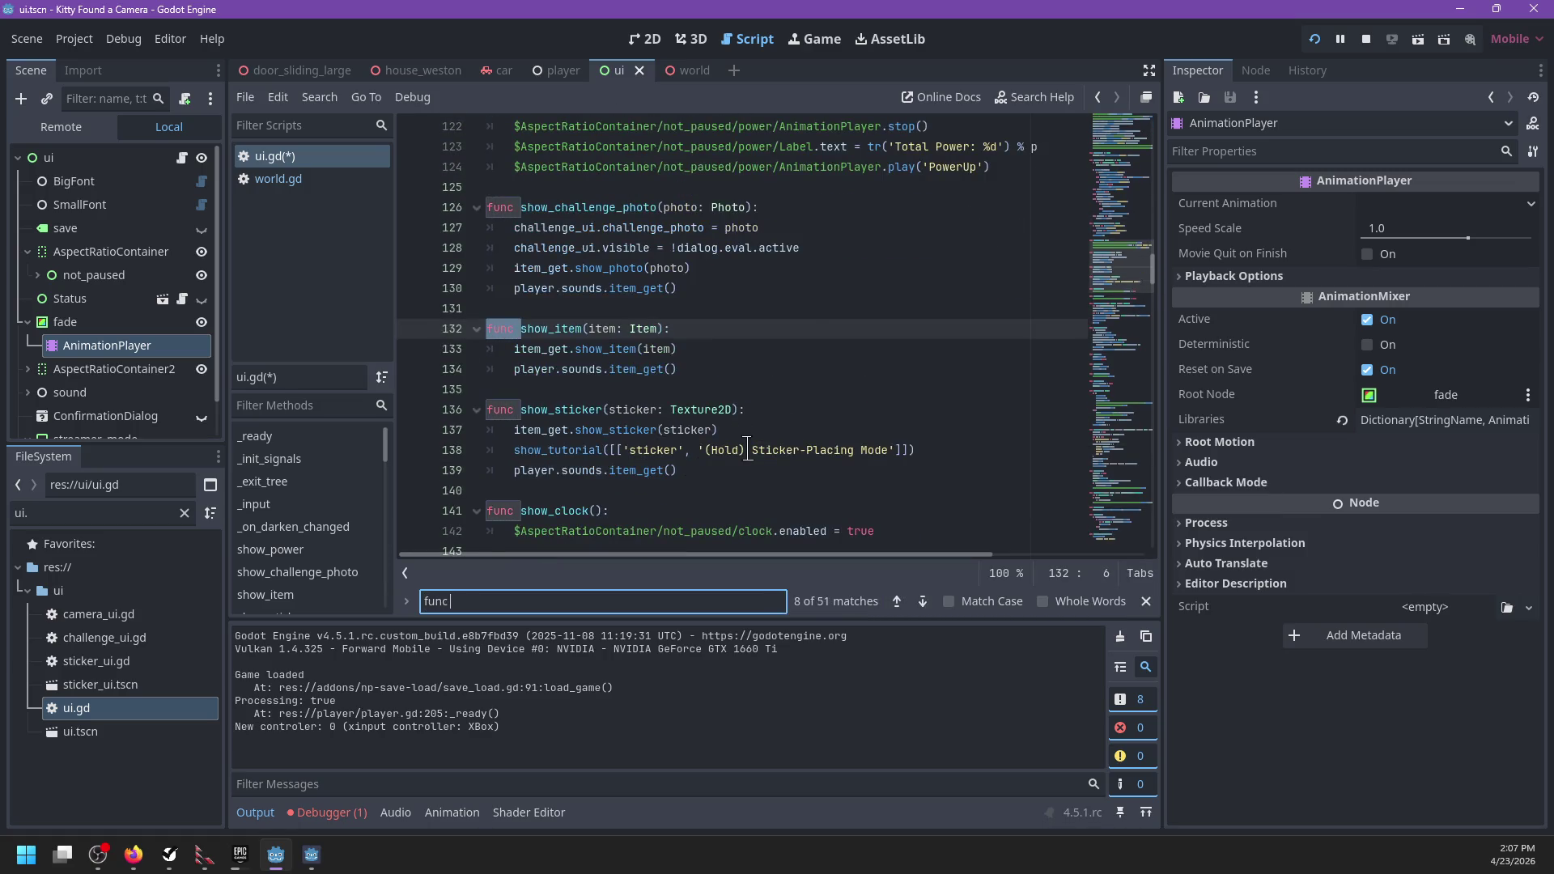
{"action": "type", "text": " _input"}
{"action": "key", "text": "Escape"}
{"action": "key", "text": "Escape"}
Step: Add an 'if starting_up: return false' guard at the top of _input and save the script
{"action": "key", "text": "End"}
{"action": "key", "text": "Return"}
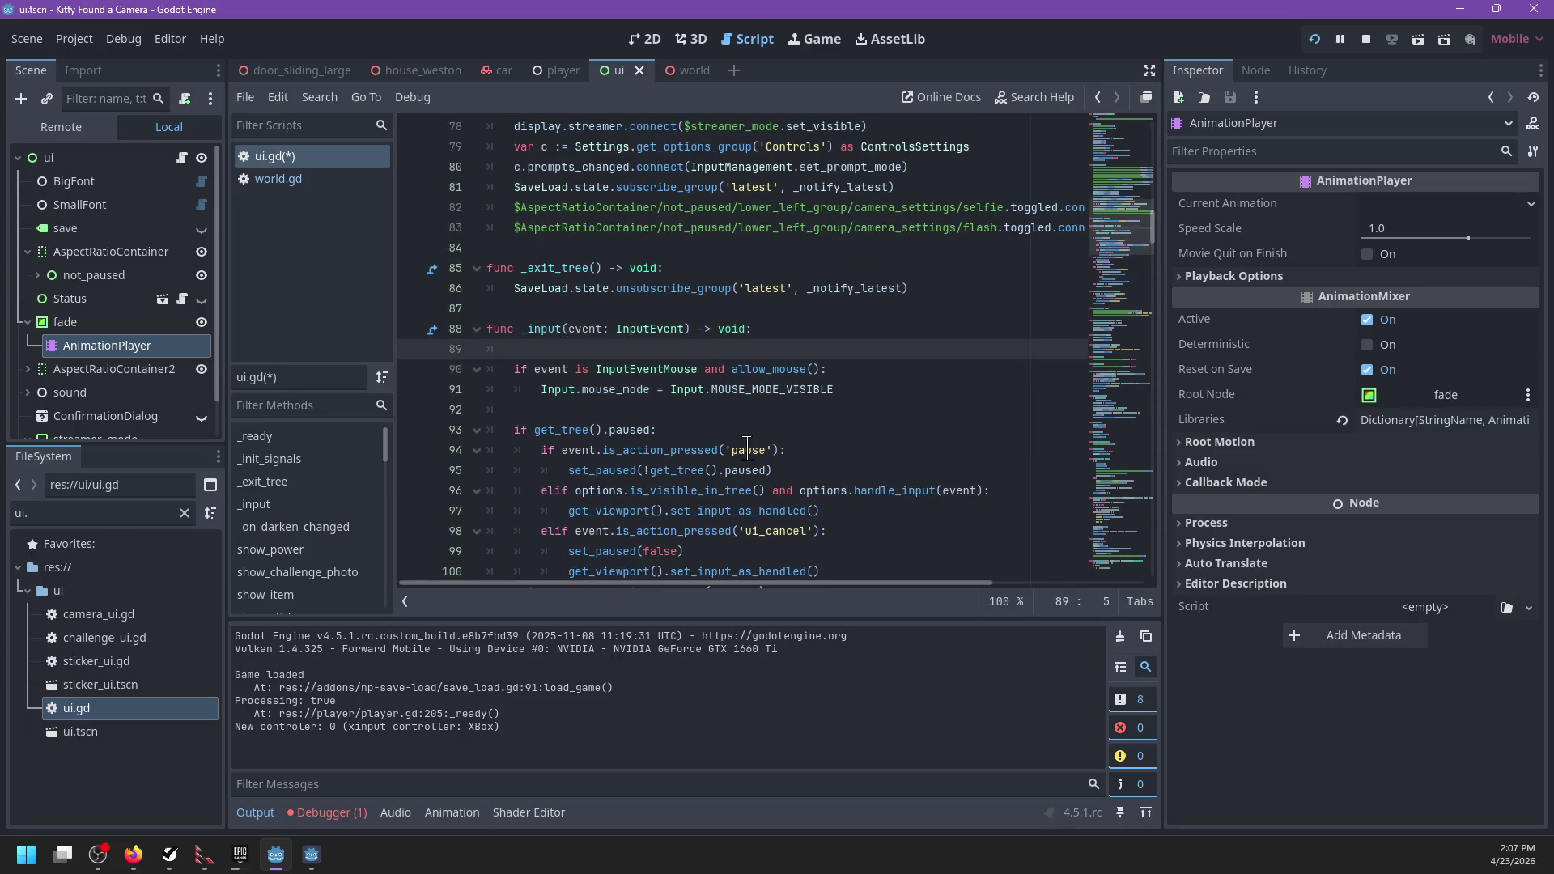
{"action": "type", "text": "ting_up:"}
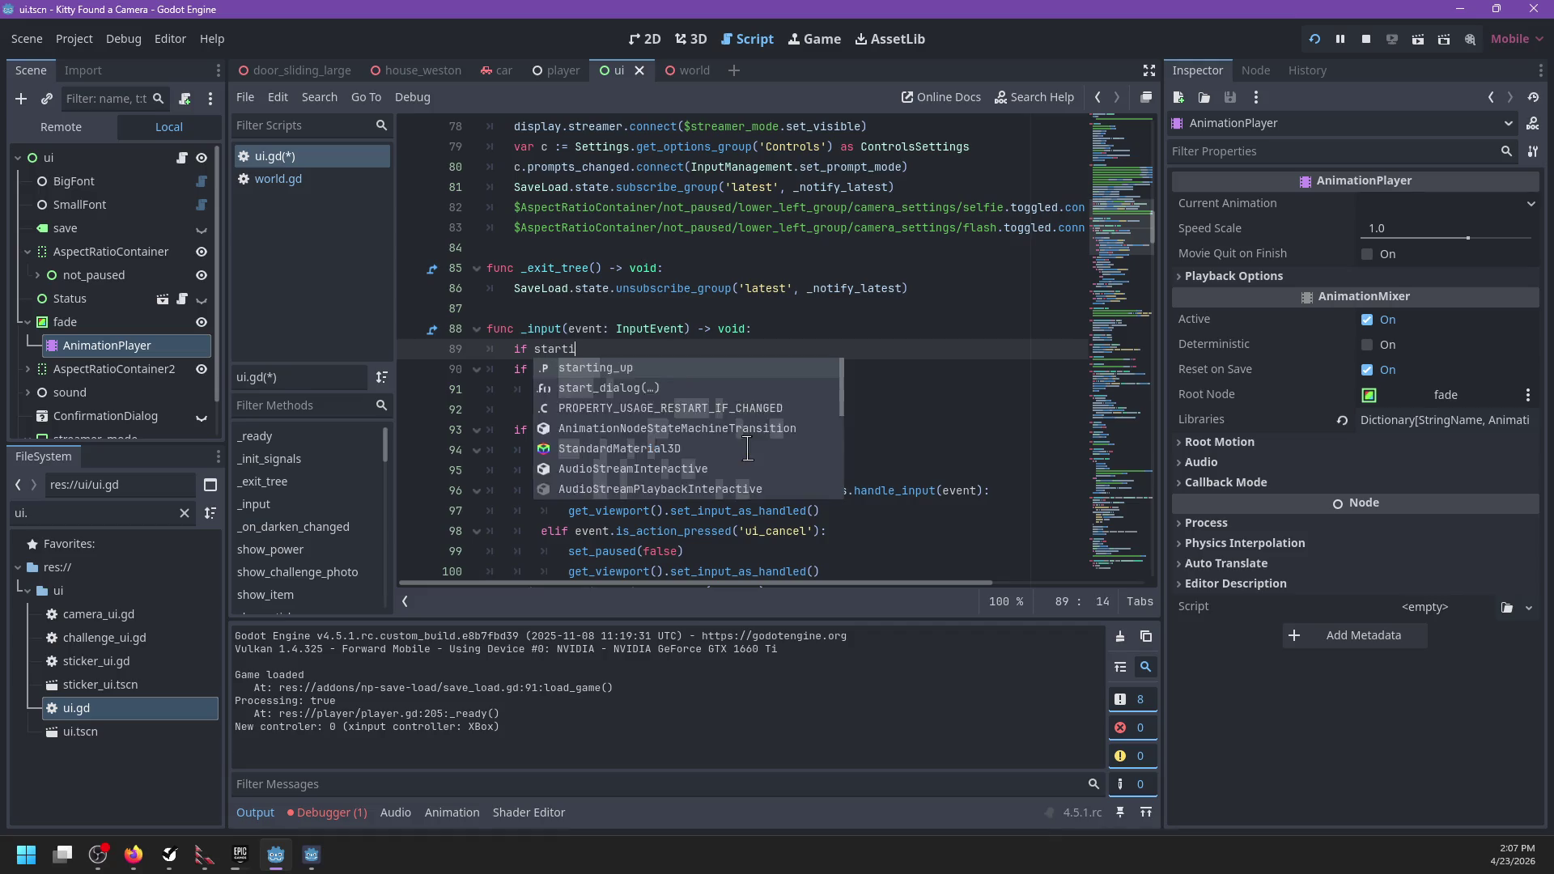
{"action": "key", "text": "Return"}
{"action": "type", "text": "return false"}
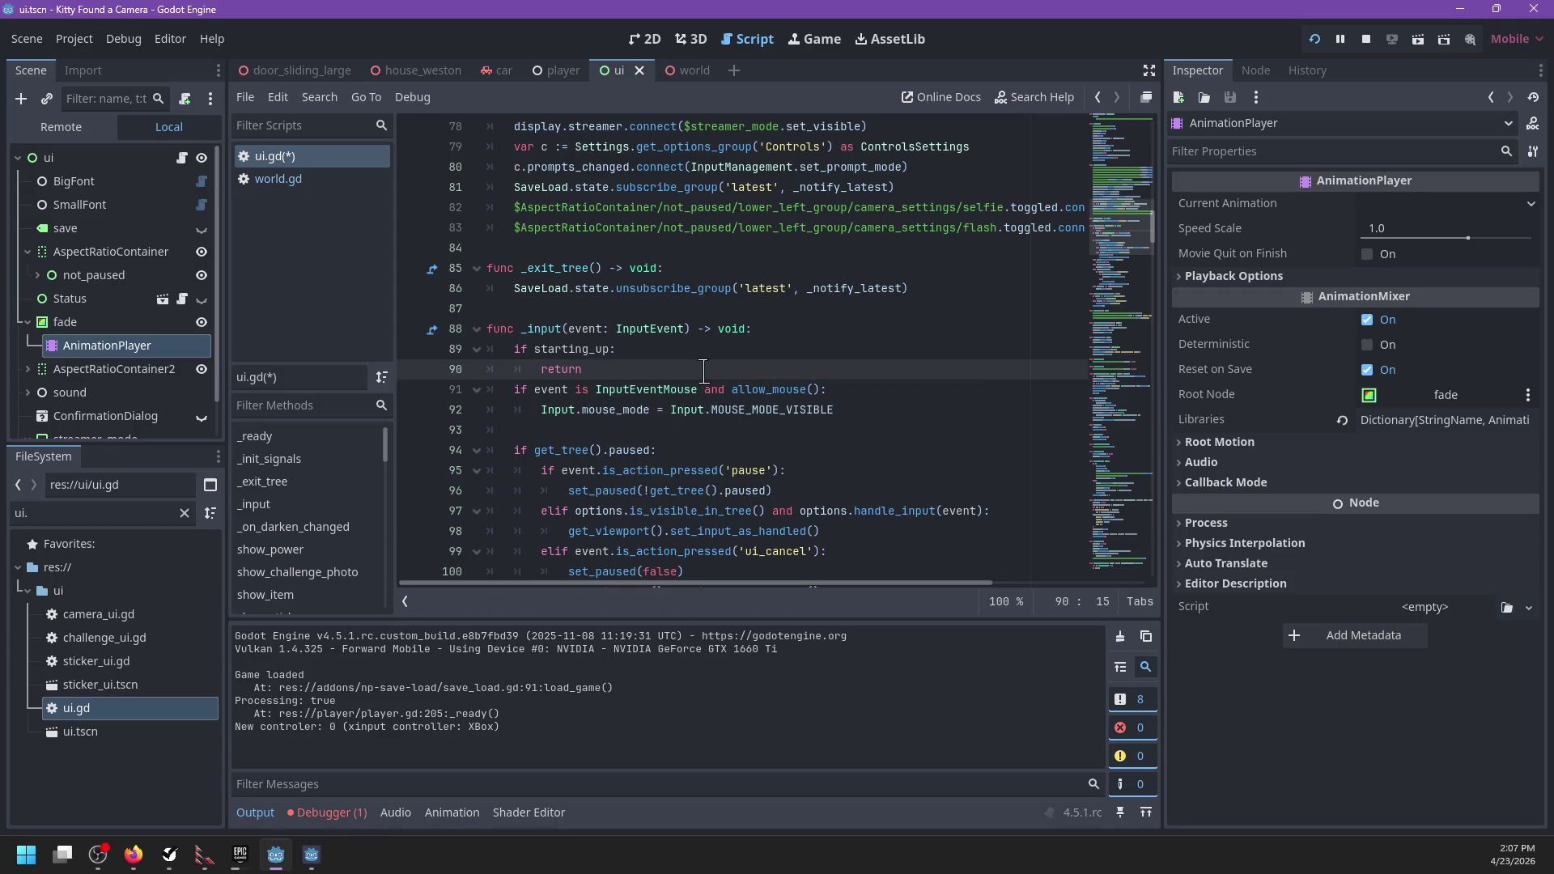
{"action": "key", "text": "ctrl+s"}
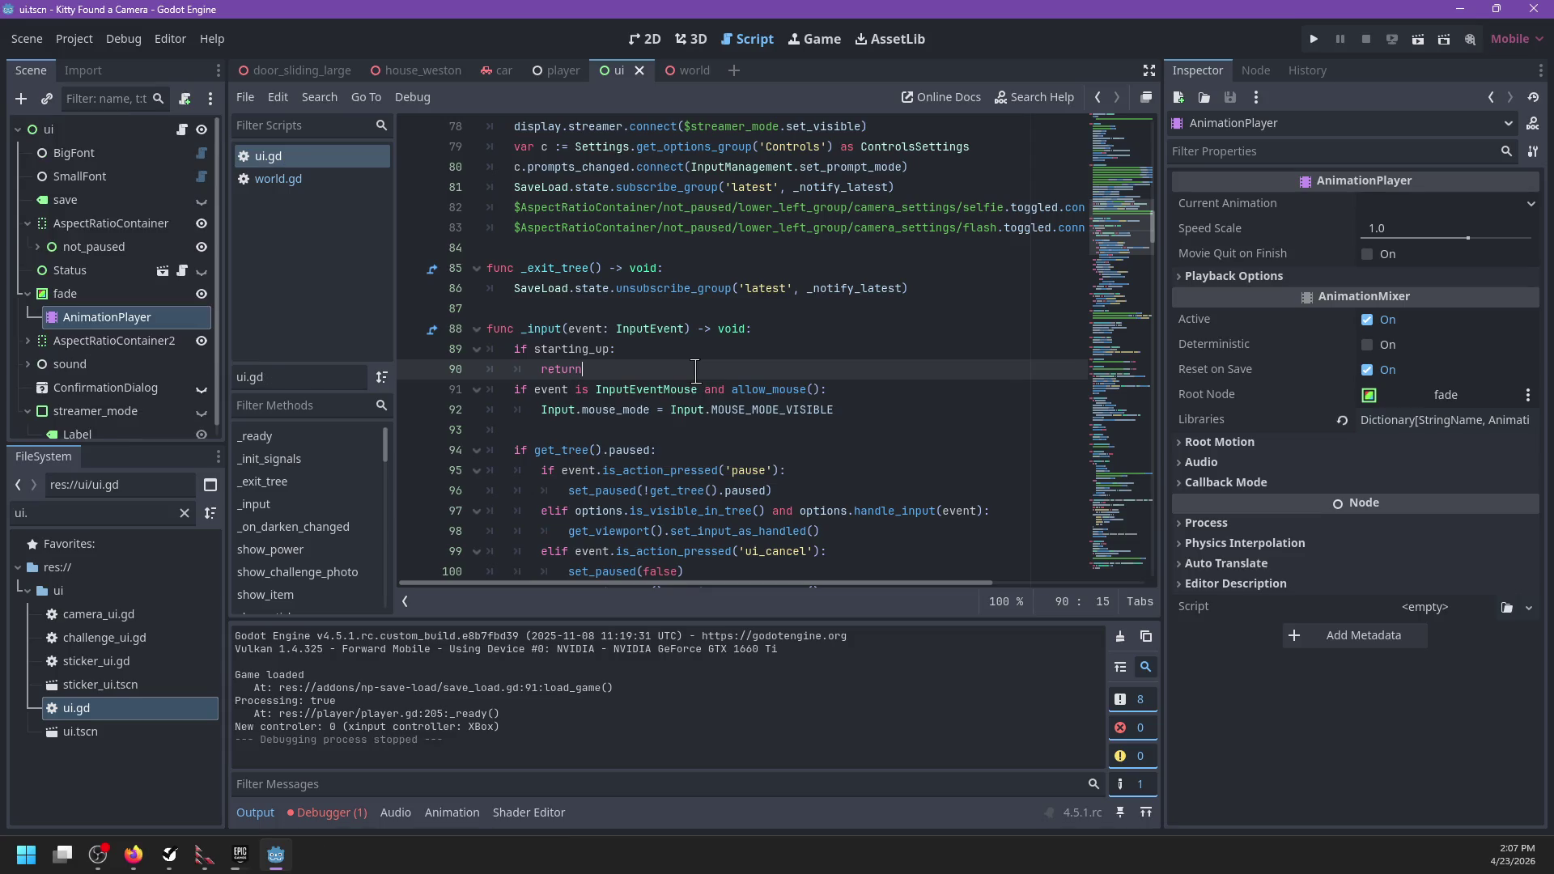
Step: Run the game with F5 to check the fade-in, then resume from the pause menu
{"action": "key", "text": "F5"}
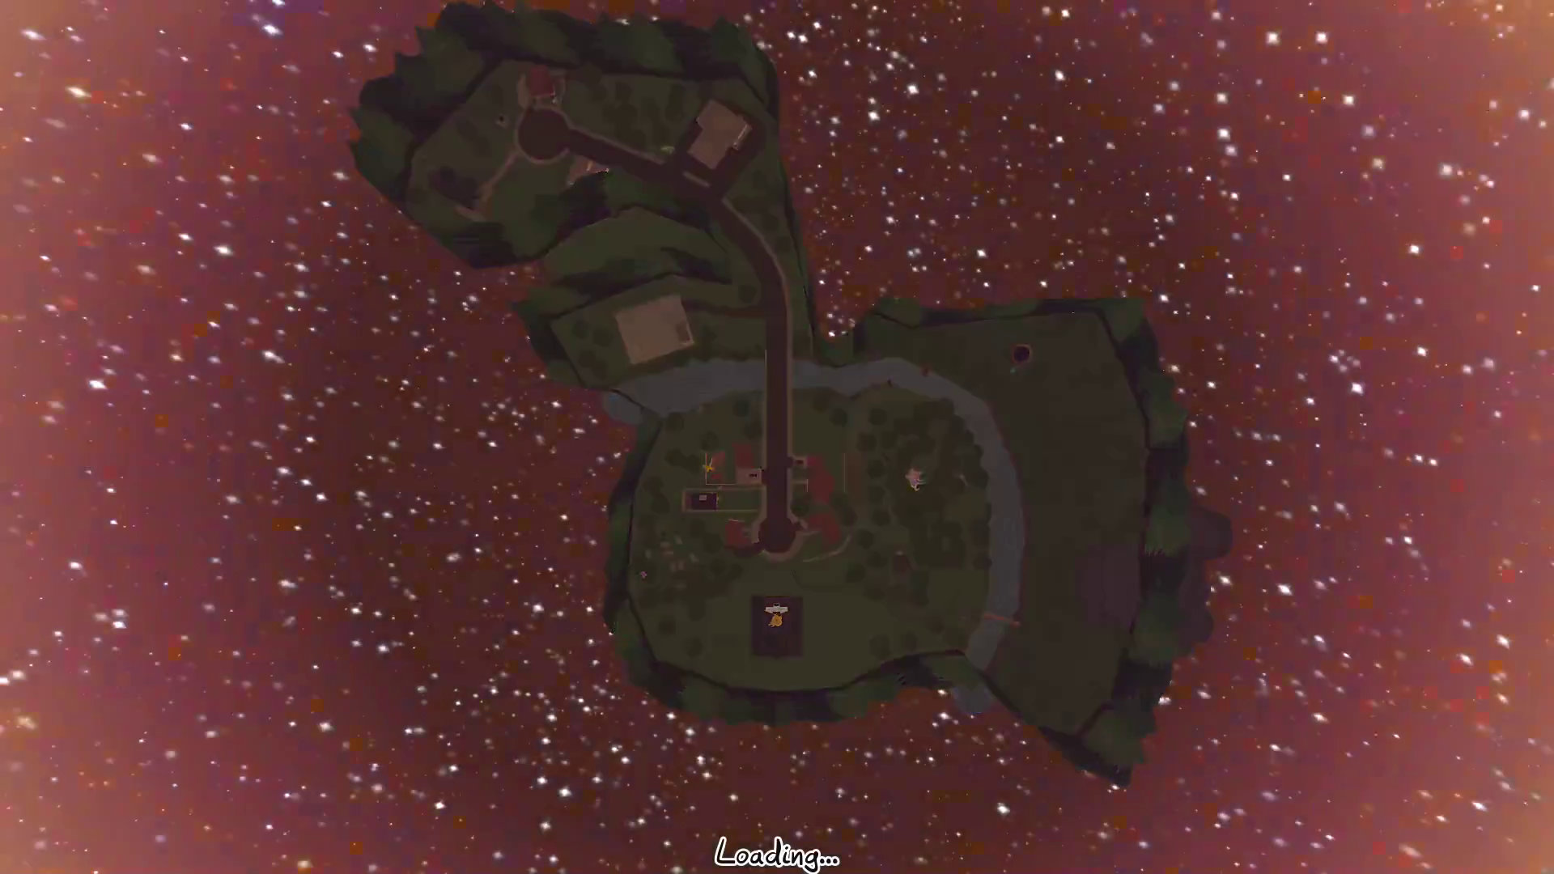
{"action": "key", "text": "Escape"}
{"action": "key", "text": "Down"}
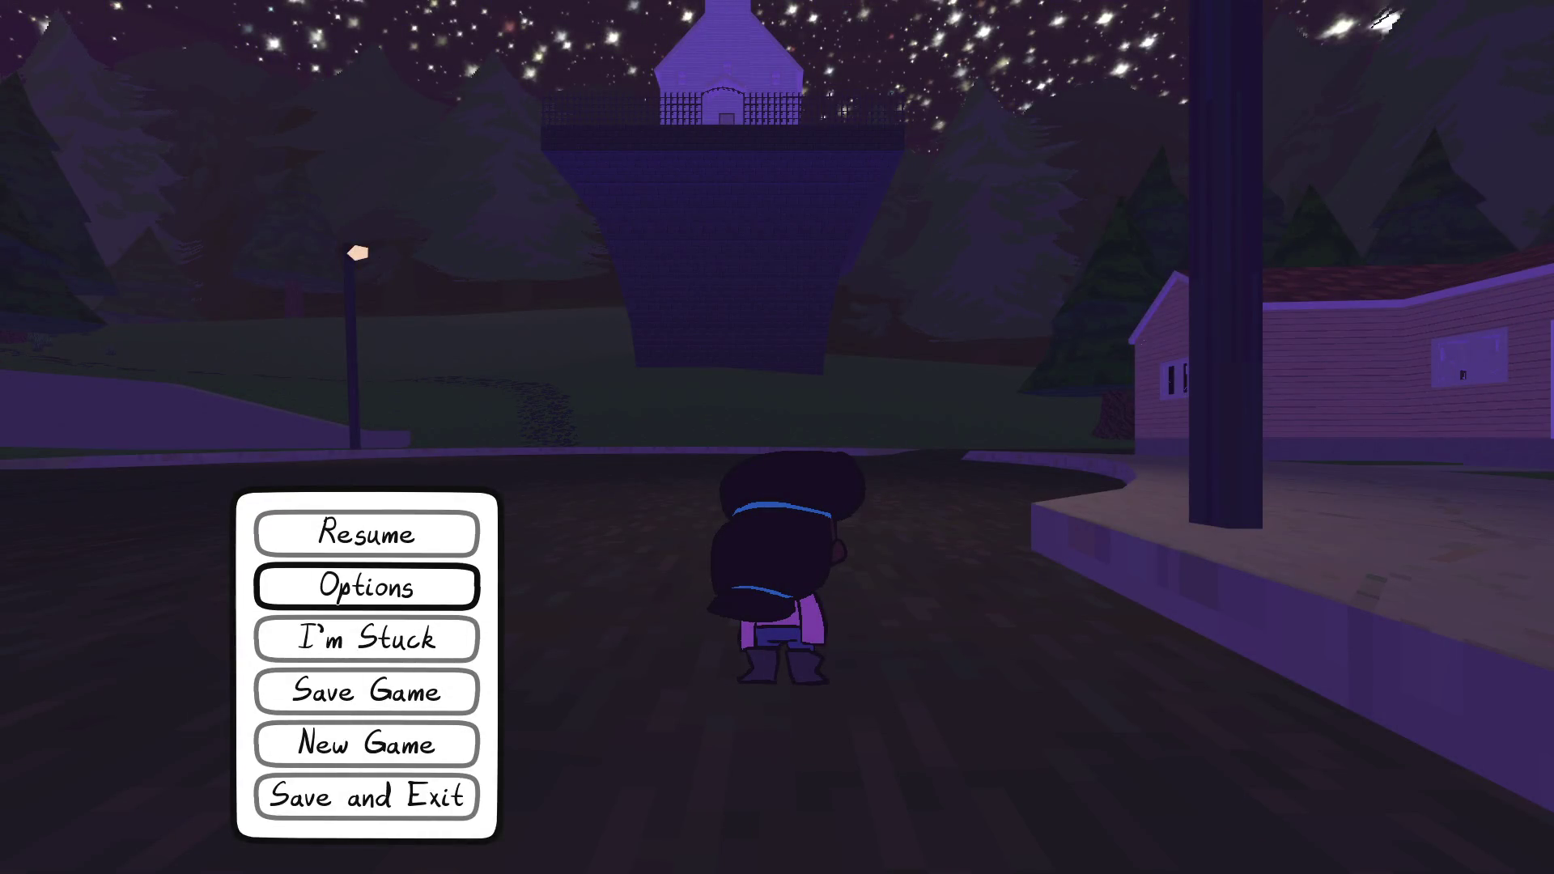
{"action": "key", "text": "Up"}
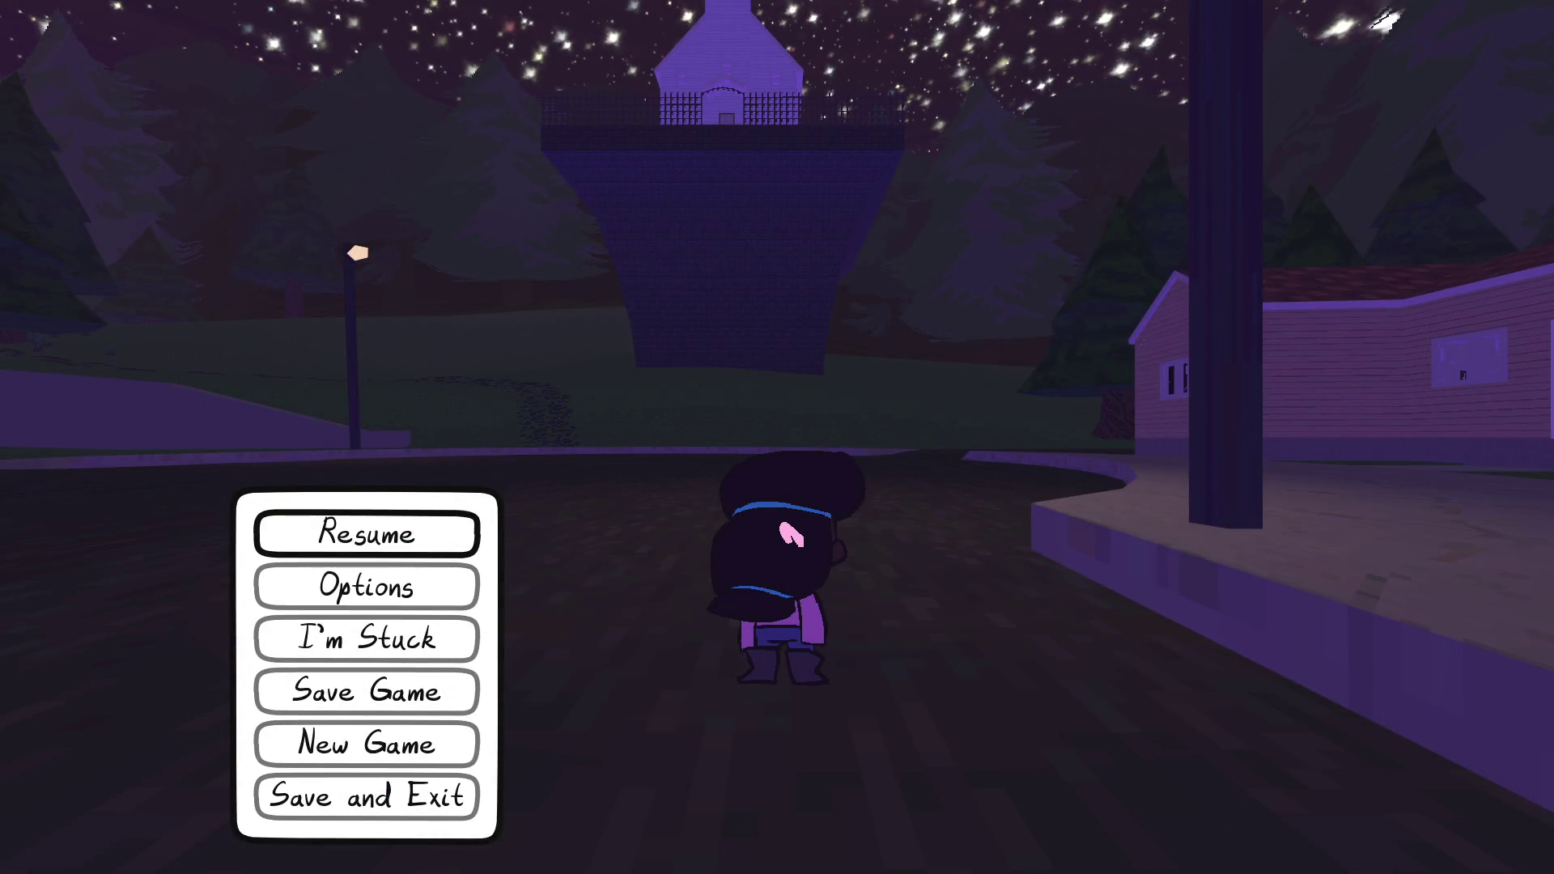
{"action": "key", "text": "Return"}
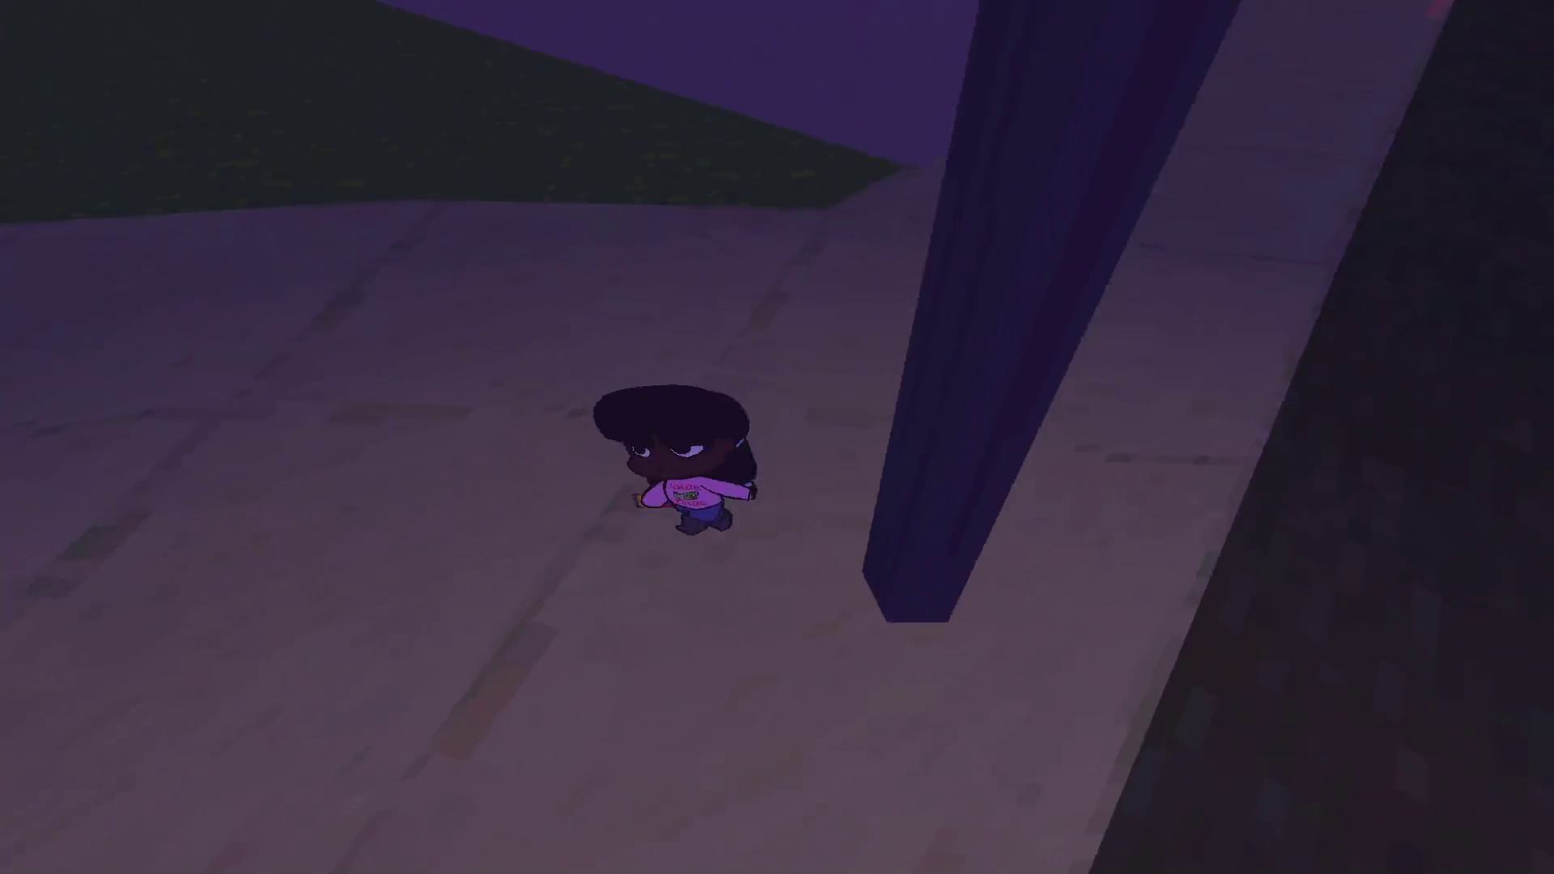
Step: Raise the in-game photo camera, then pause the game again
{"action": "right_click", "coordinate": [777, 437]}
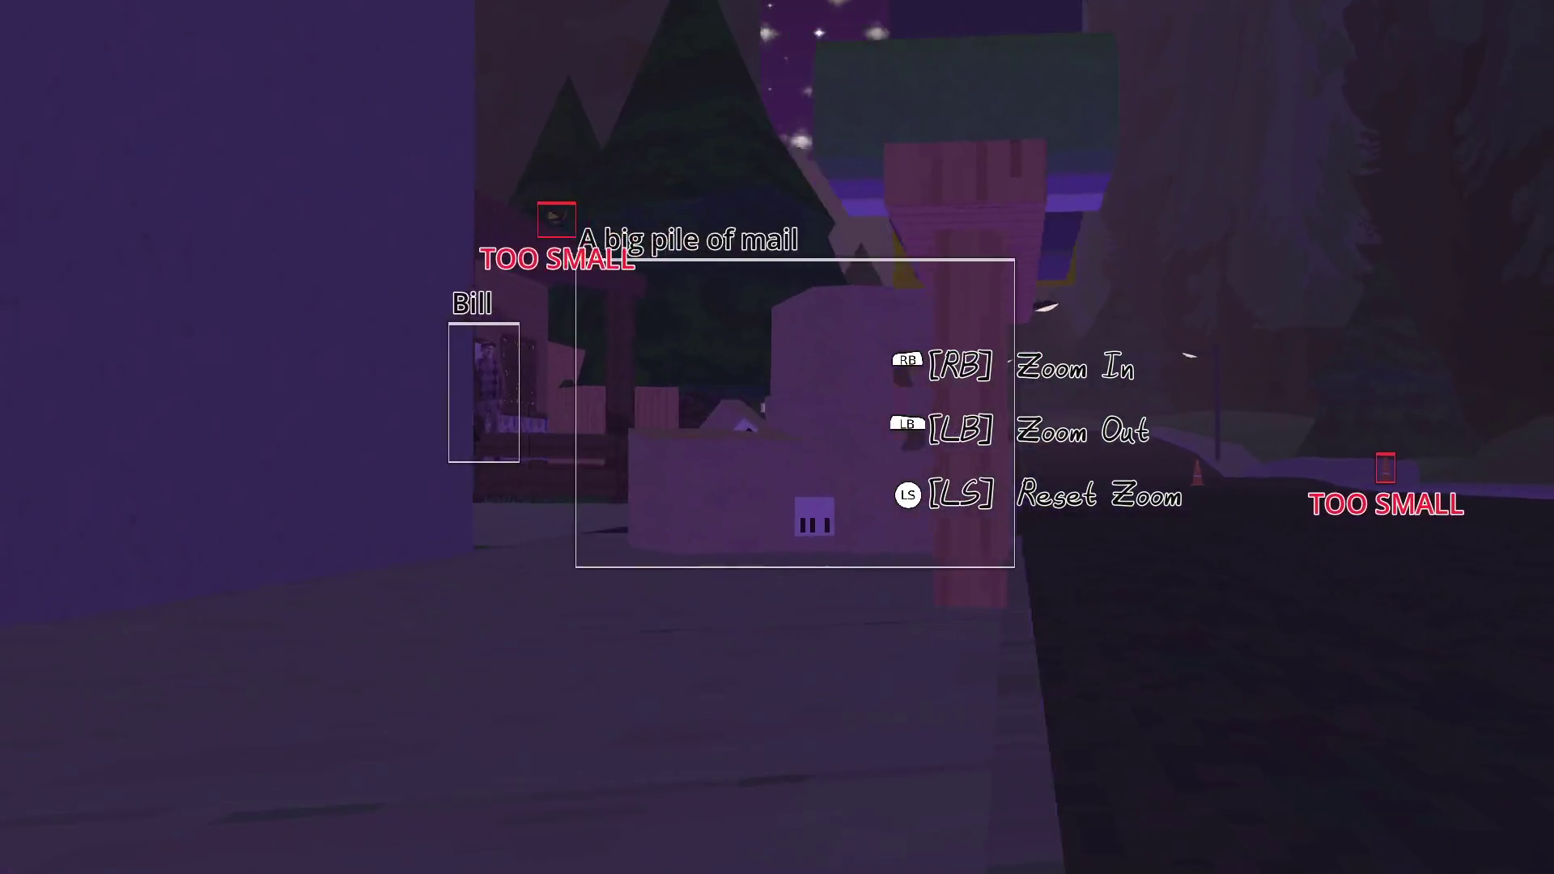
{"action": "key", "text": "Escape"}
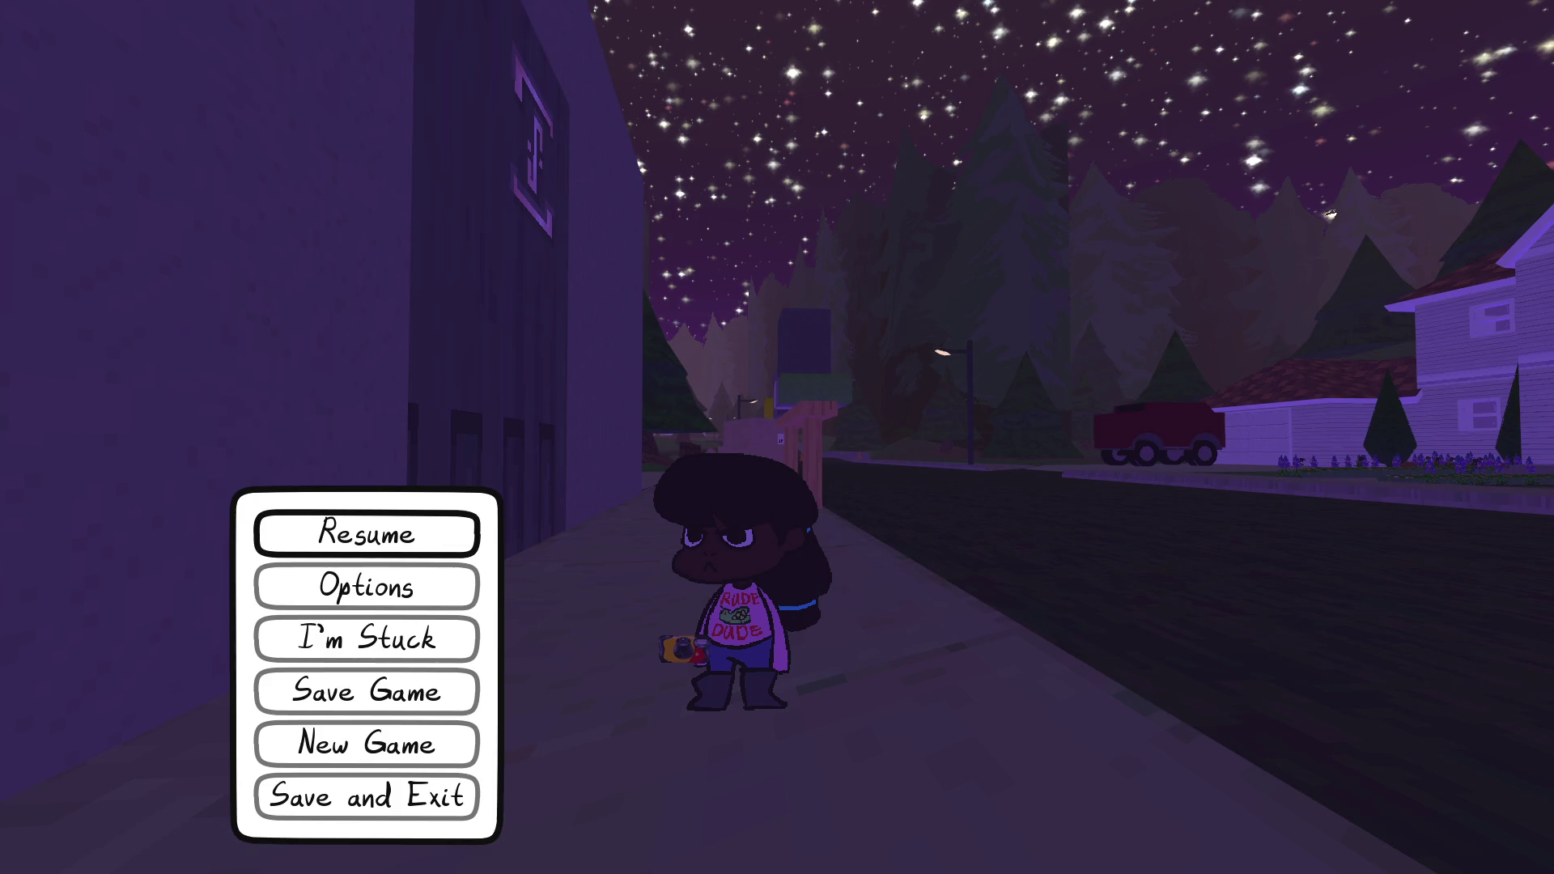
{"action": "key", "text": "alt+Tab"}
Step: Expand the April 24, 25 and 29 days in NP-ToDo and select April 29
{"action": "left_click", "coordinate": [440, 451]}
{"action": "scroll", "coordinate": [444, 461], "scroll_direction": "down", "scroll_amount": 3}
{"action": "left_click", "coordinate": [440, 450]}
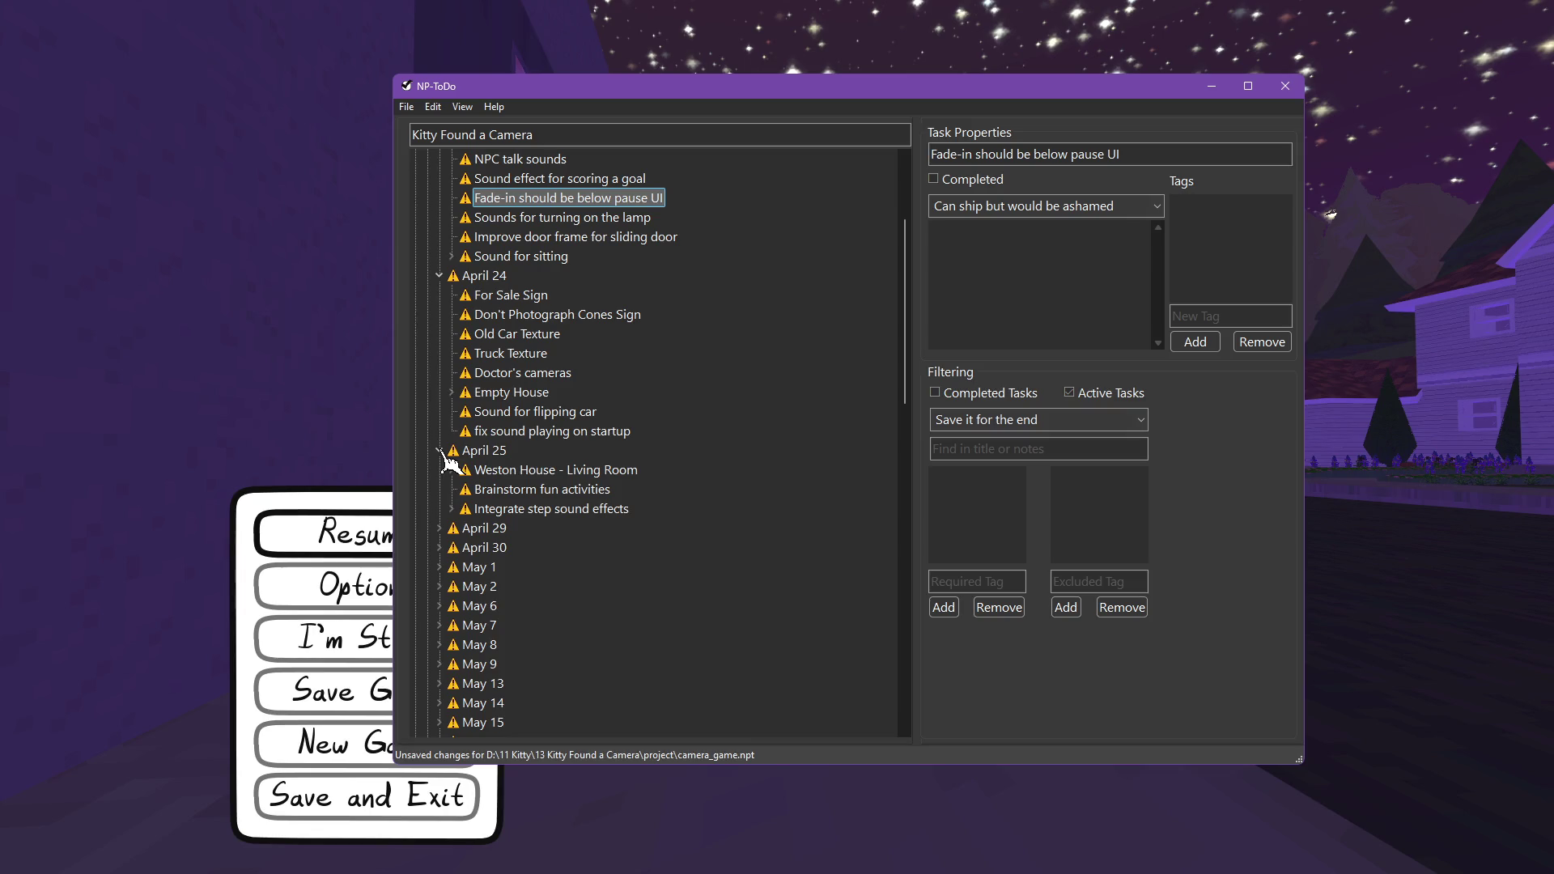
{"action": "left_click", "coordinate": [495, 453]}
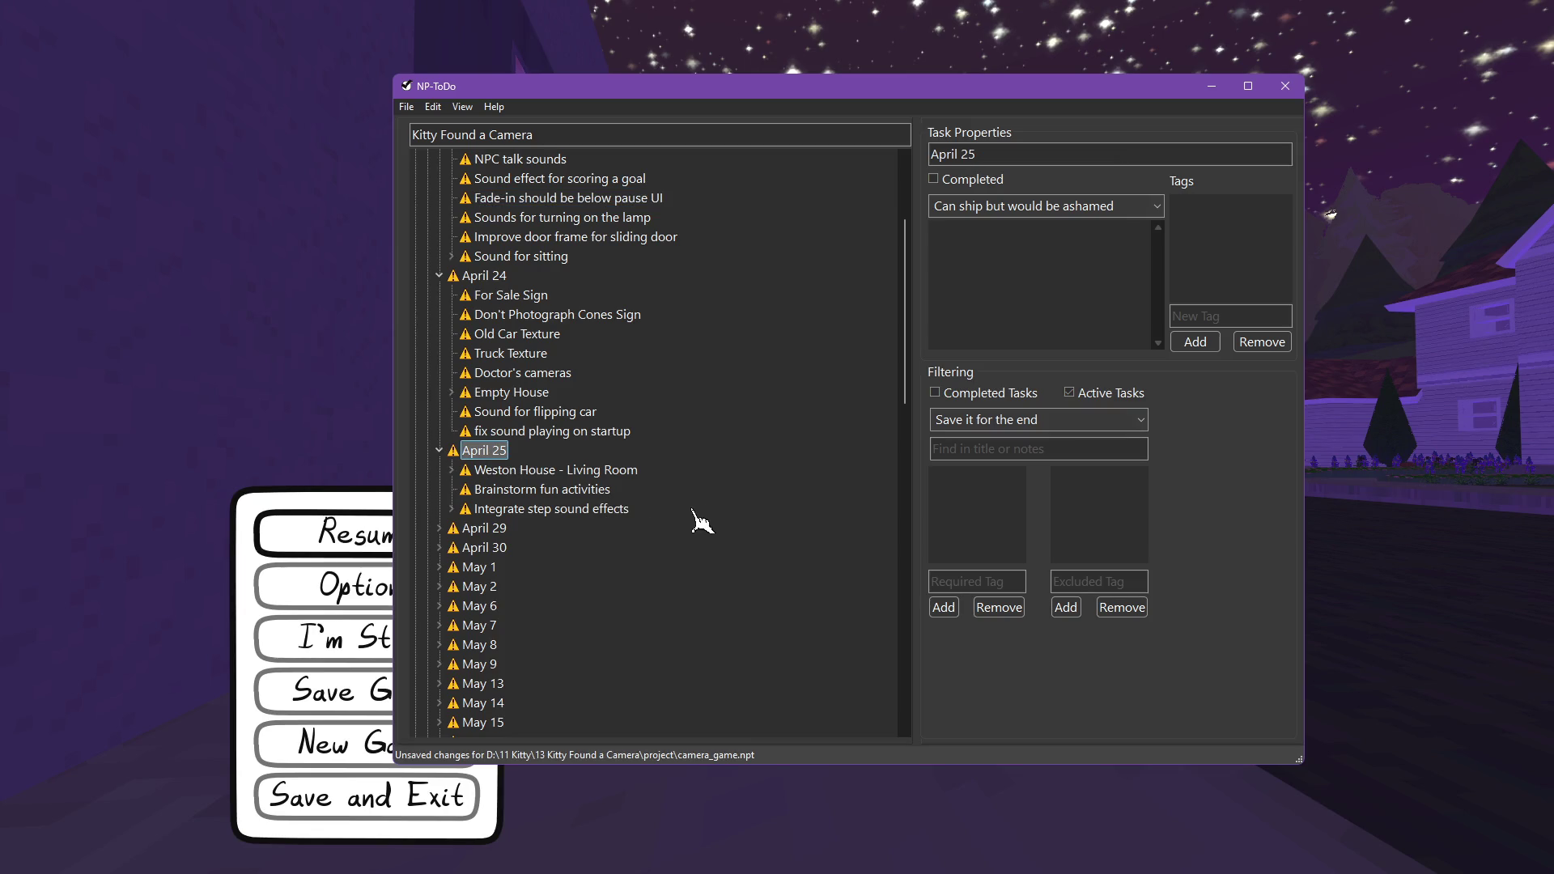
{"action": "left_click", "coordinate": [441, 529]}
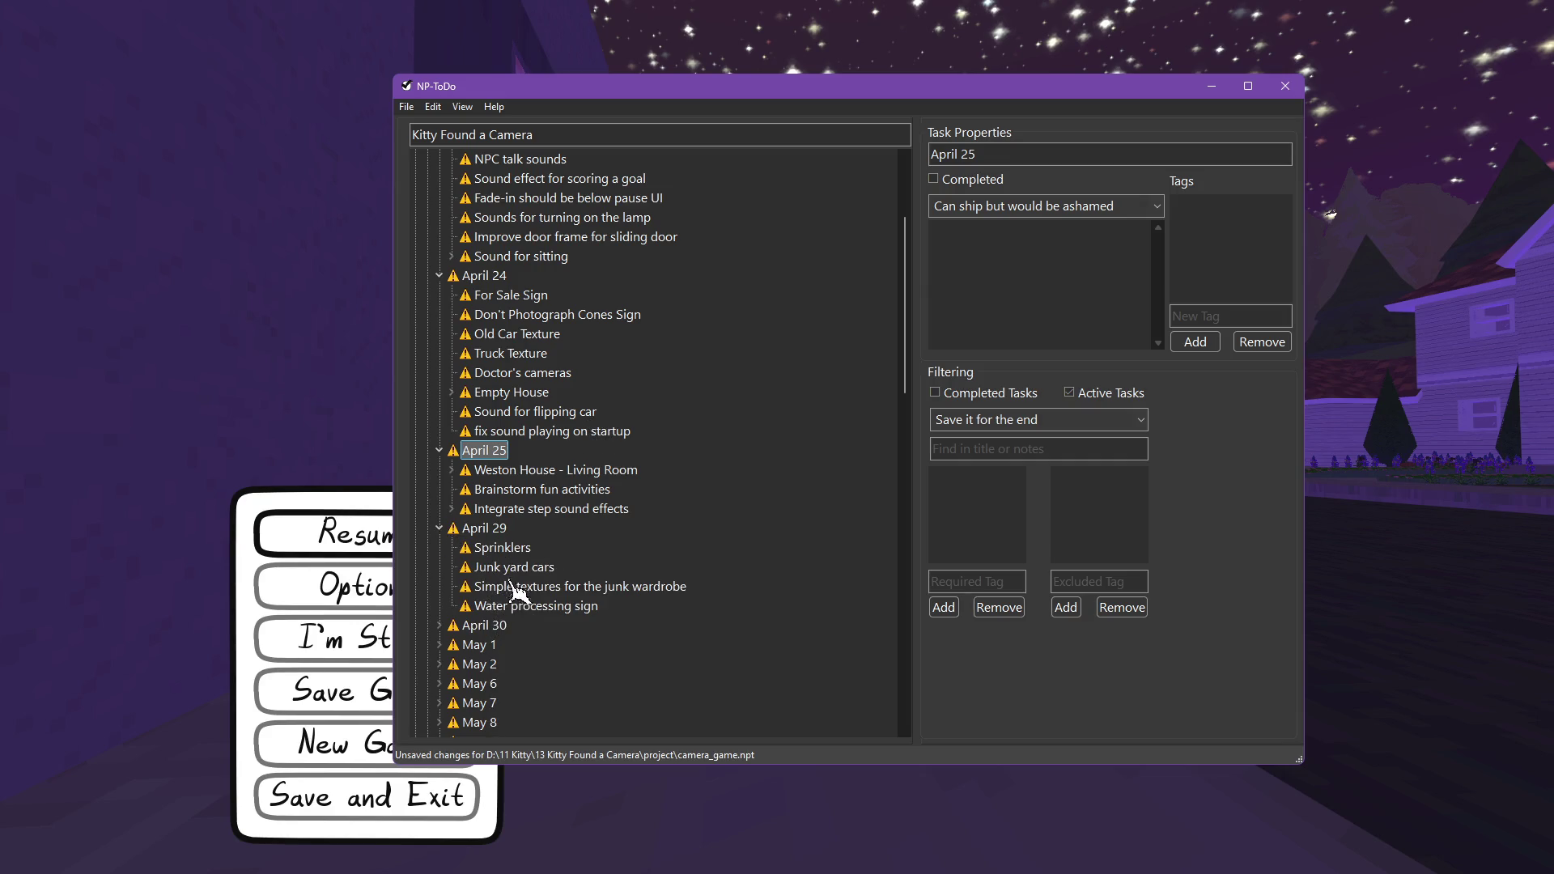
{"action": "left_click", "coordinate": [495, 533]}
Step: Add a child task under April 29 about the stutter when the UI first shows
{"action": "key", "text": "Insert"}
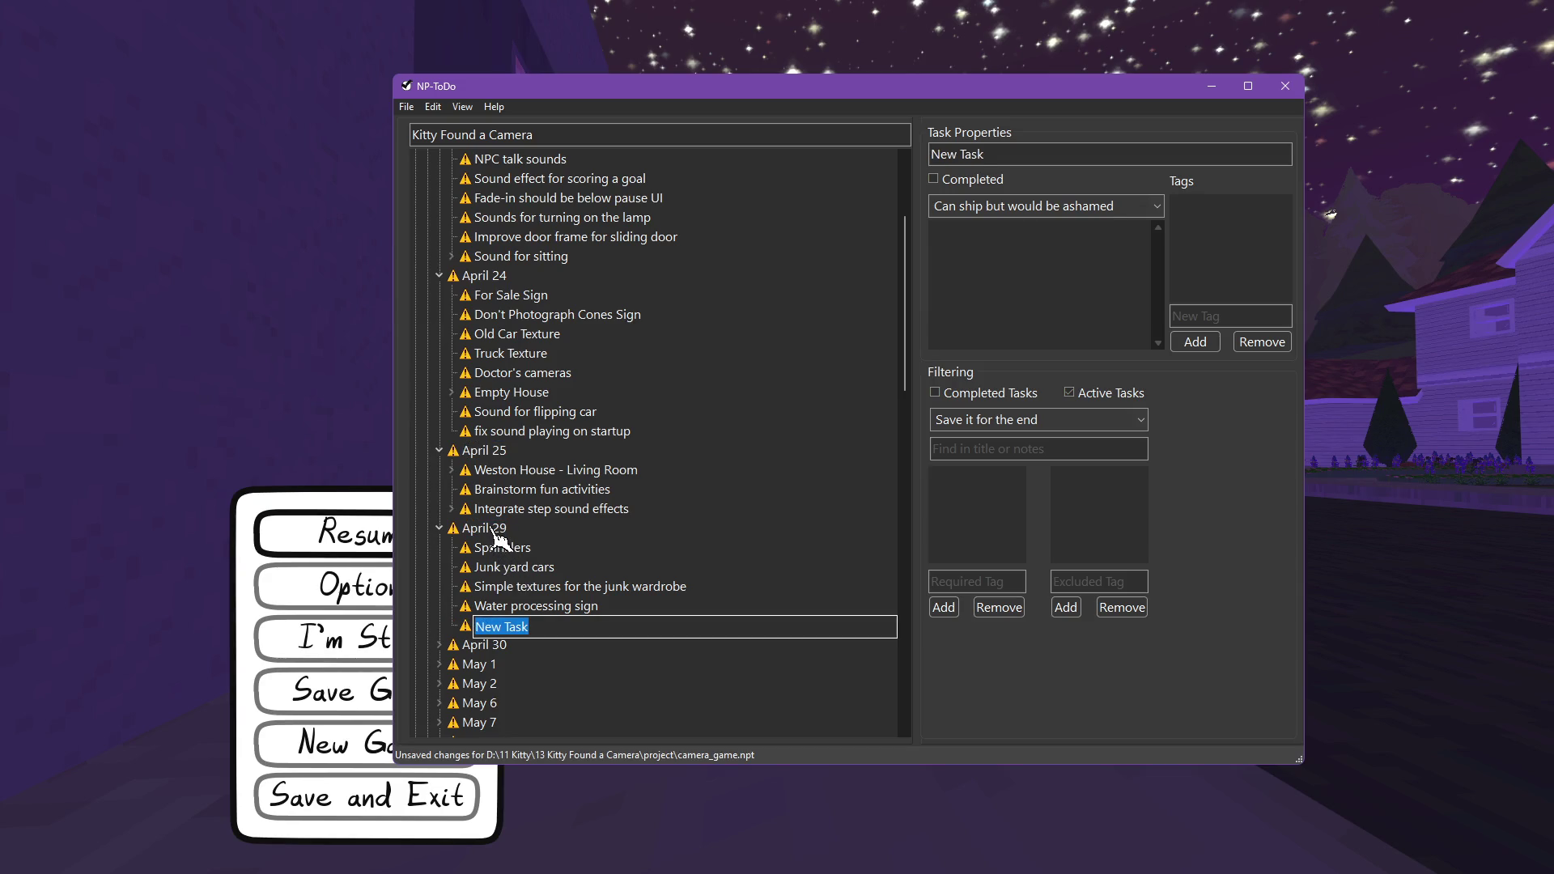
{"action": "type", "text": "Troubleshoot stutter when"}
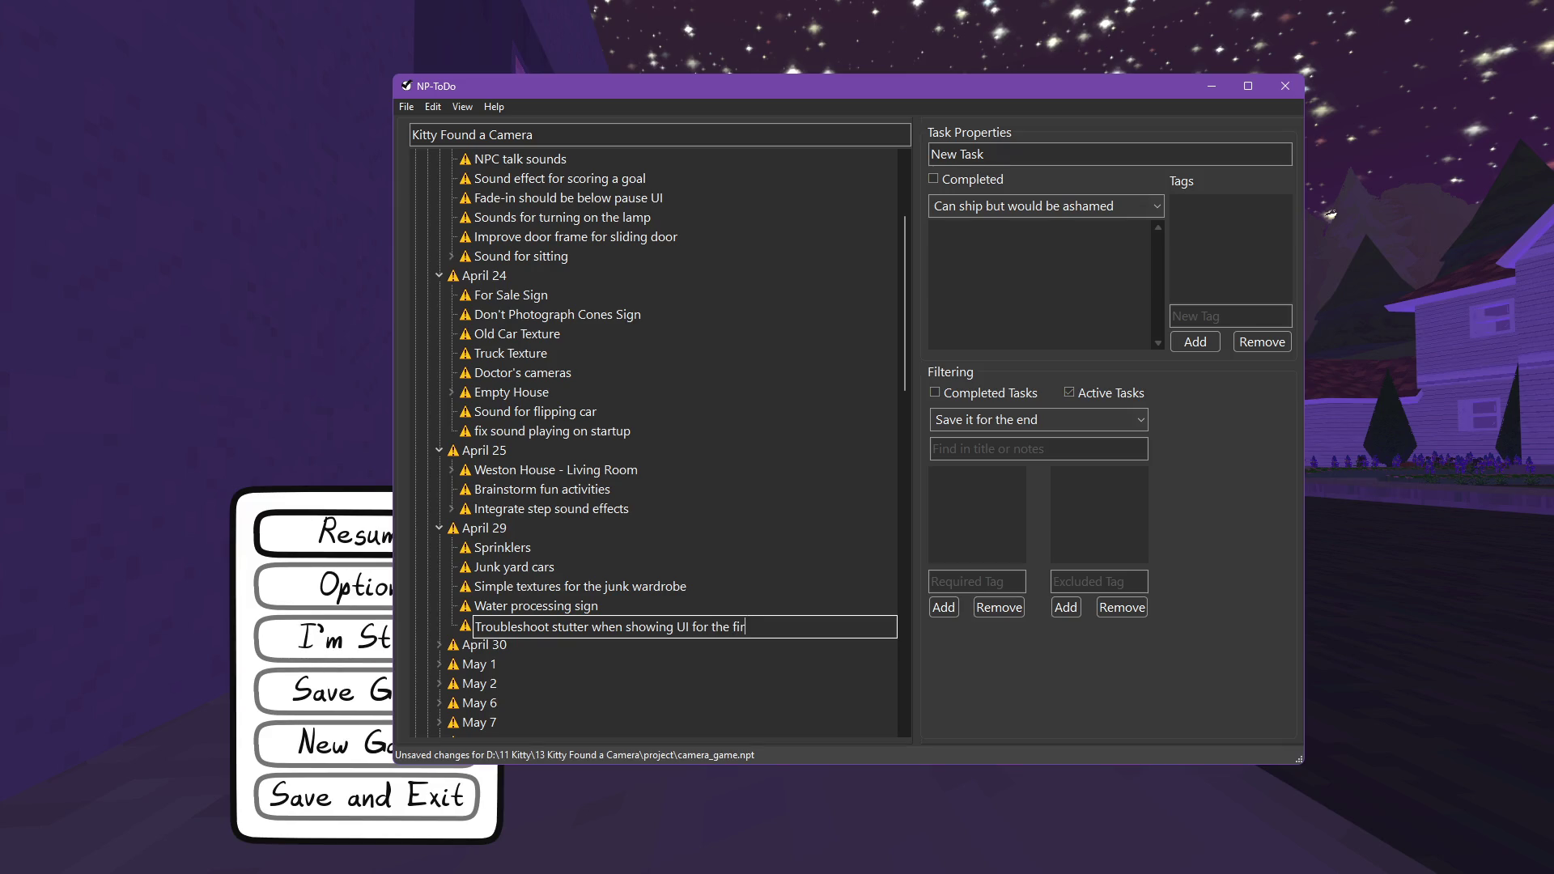
{"action": "type", "text": "me"}
{"action": "key", "text": "Return"}
{"action": "key", "text": "alt+Tab"}
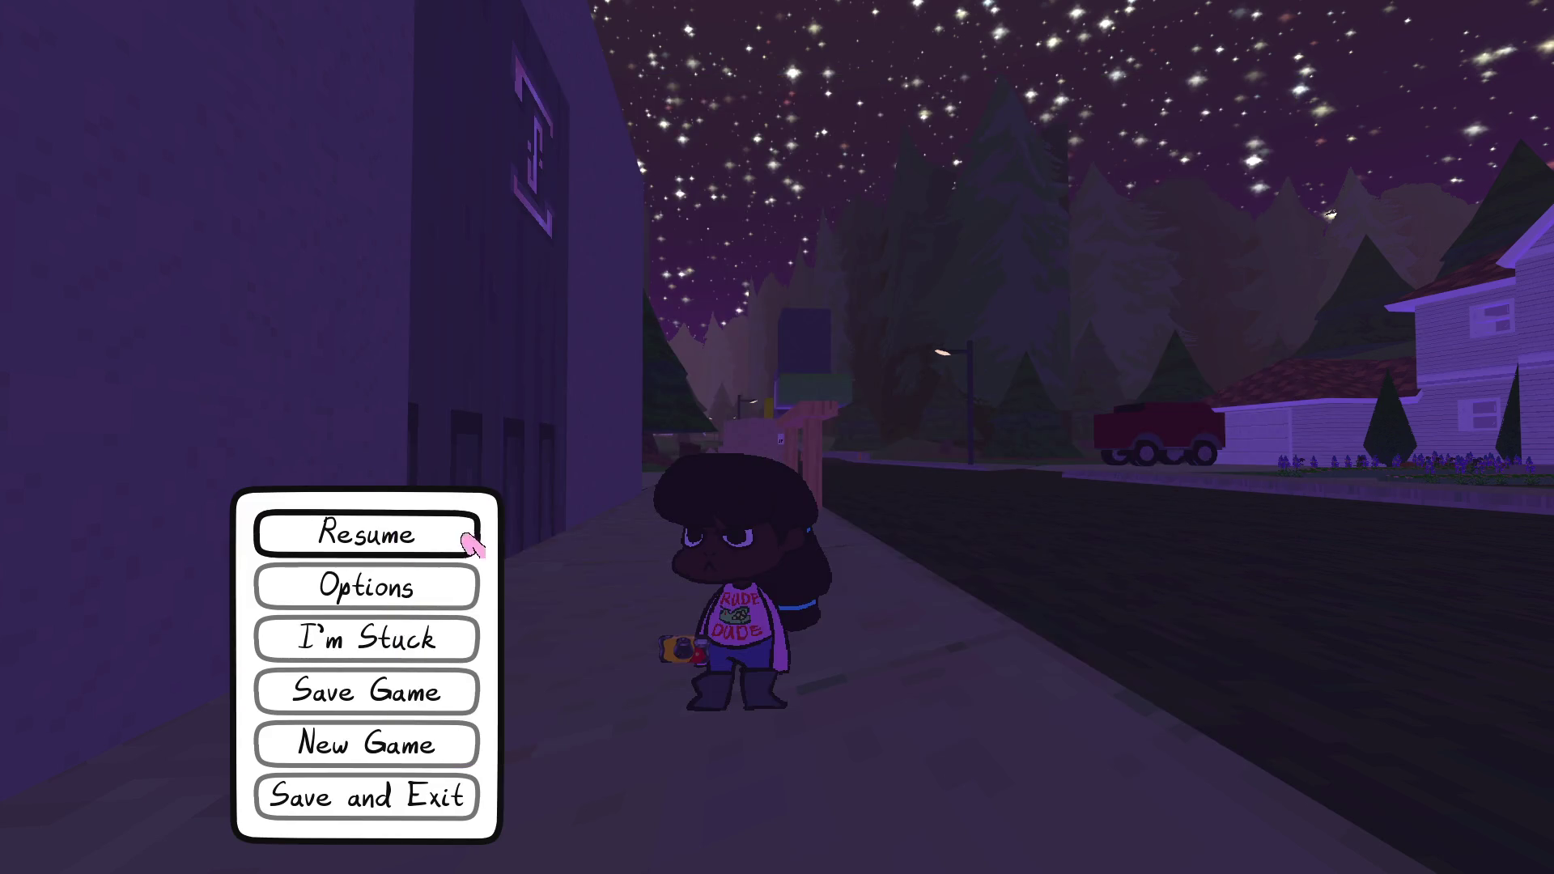
Step: Walk the character through the house up to Mrs. Weston and pause the game
{"action": "left_click", "coordinate": [457, 544]}
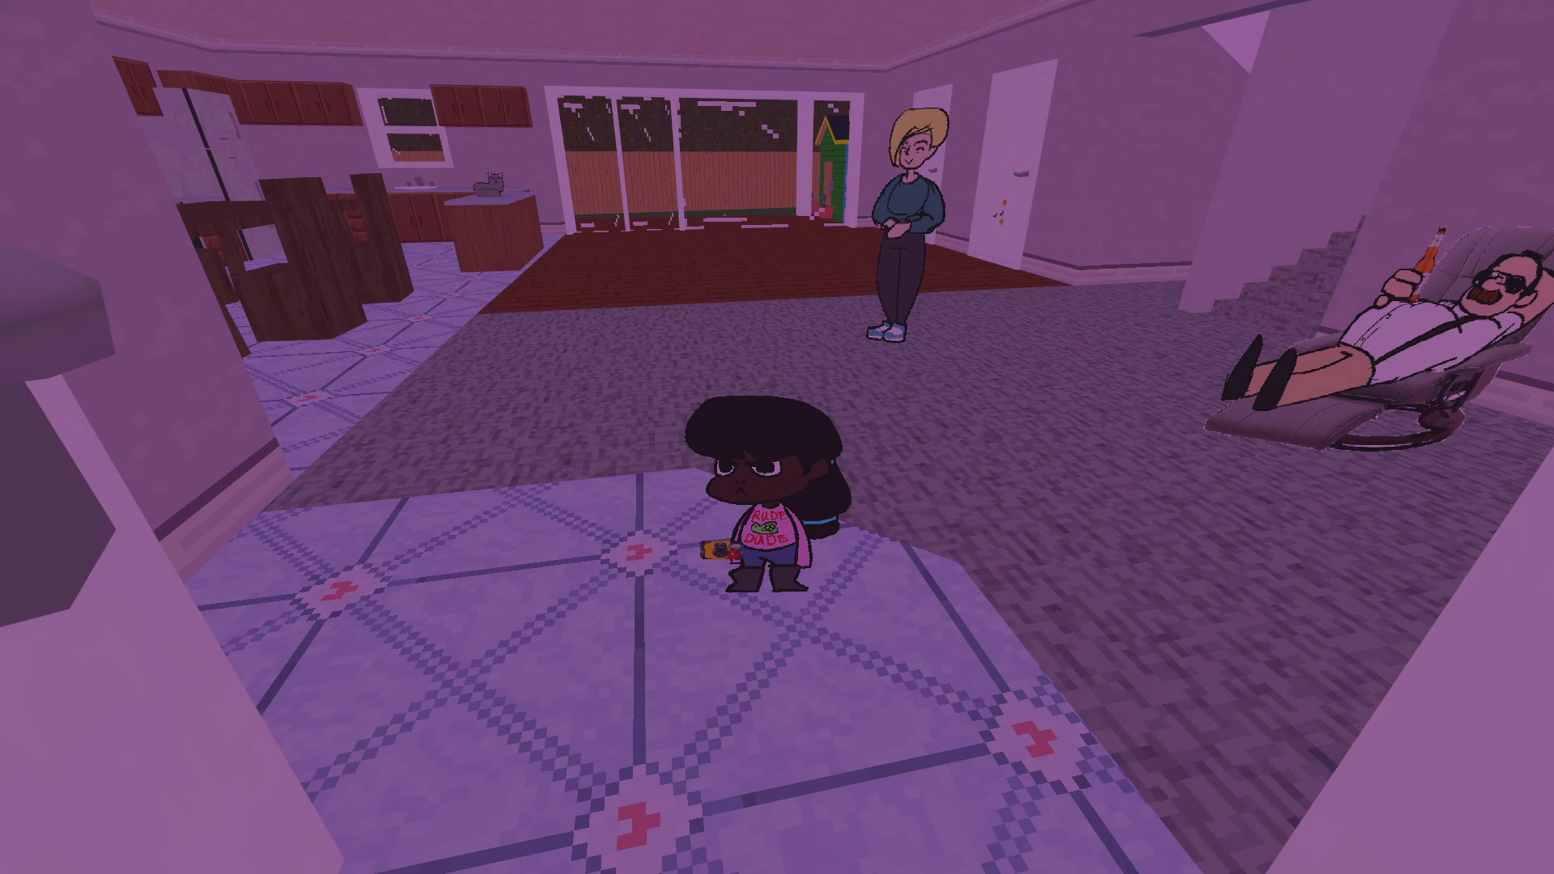
{"action": "key", "text": "w"}
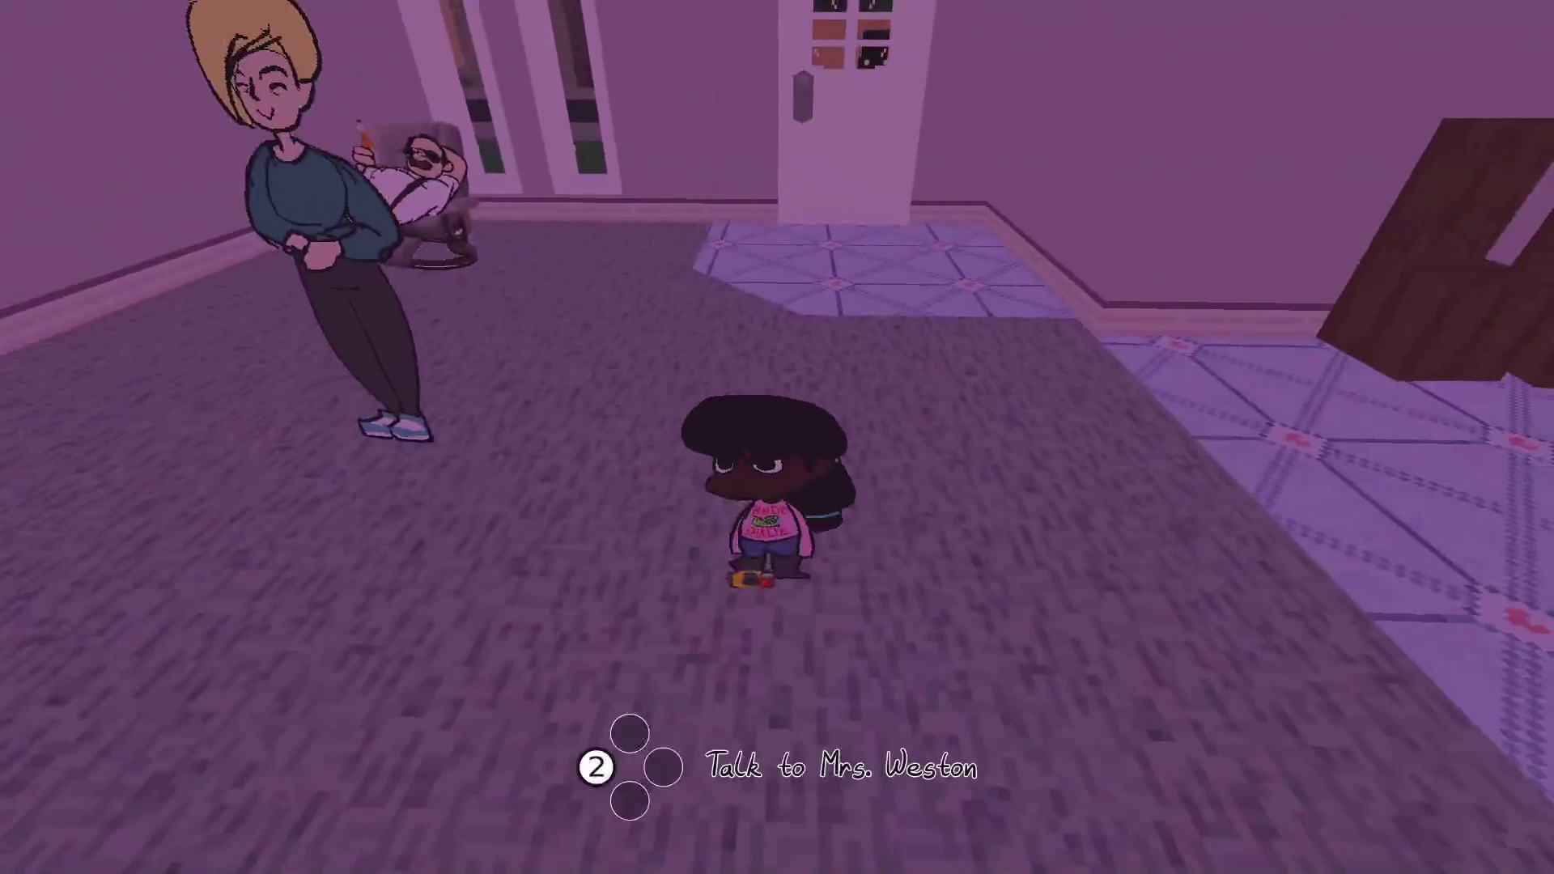
{"action": "key", "text": "Escape"}
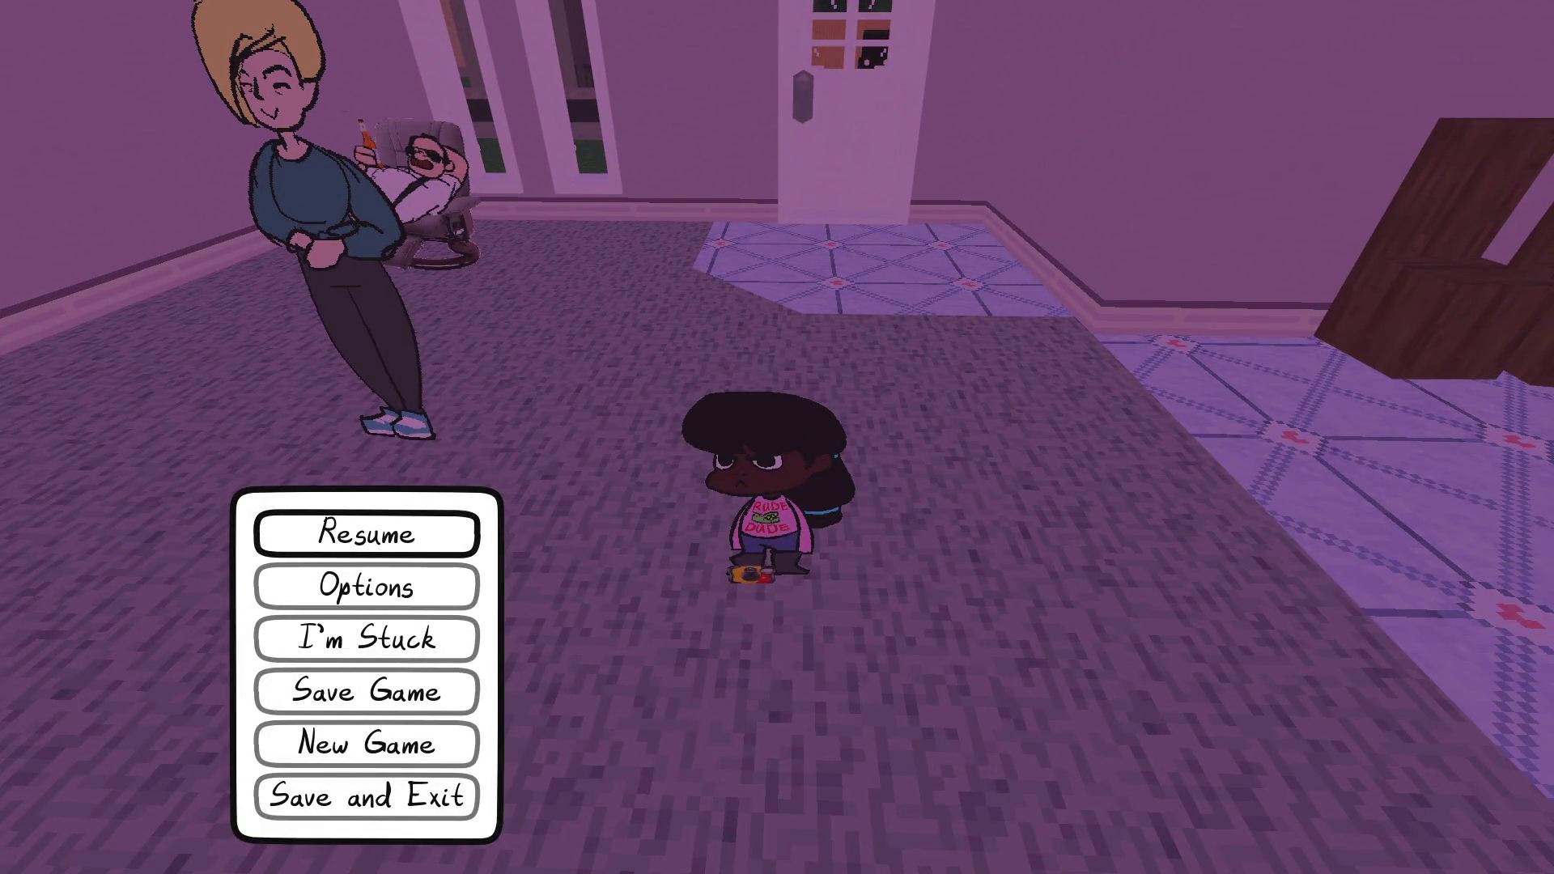
{"action": "key", "text": "alt+Tab"}
Step: Show the player scene in 3D and inspect its camera collision shape and pitch node
{"action": "left_click", "coordinate": [558, 70]}
{"action": "left_click", "coordinate": [690, 39]}
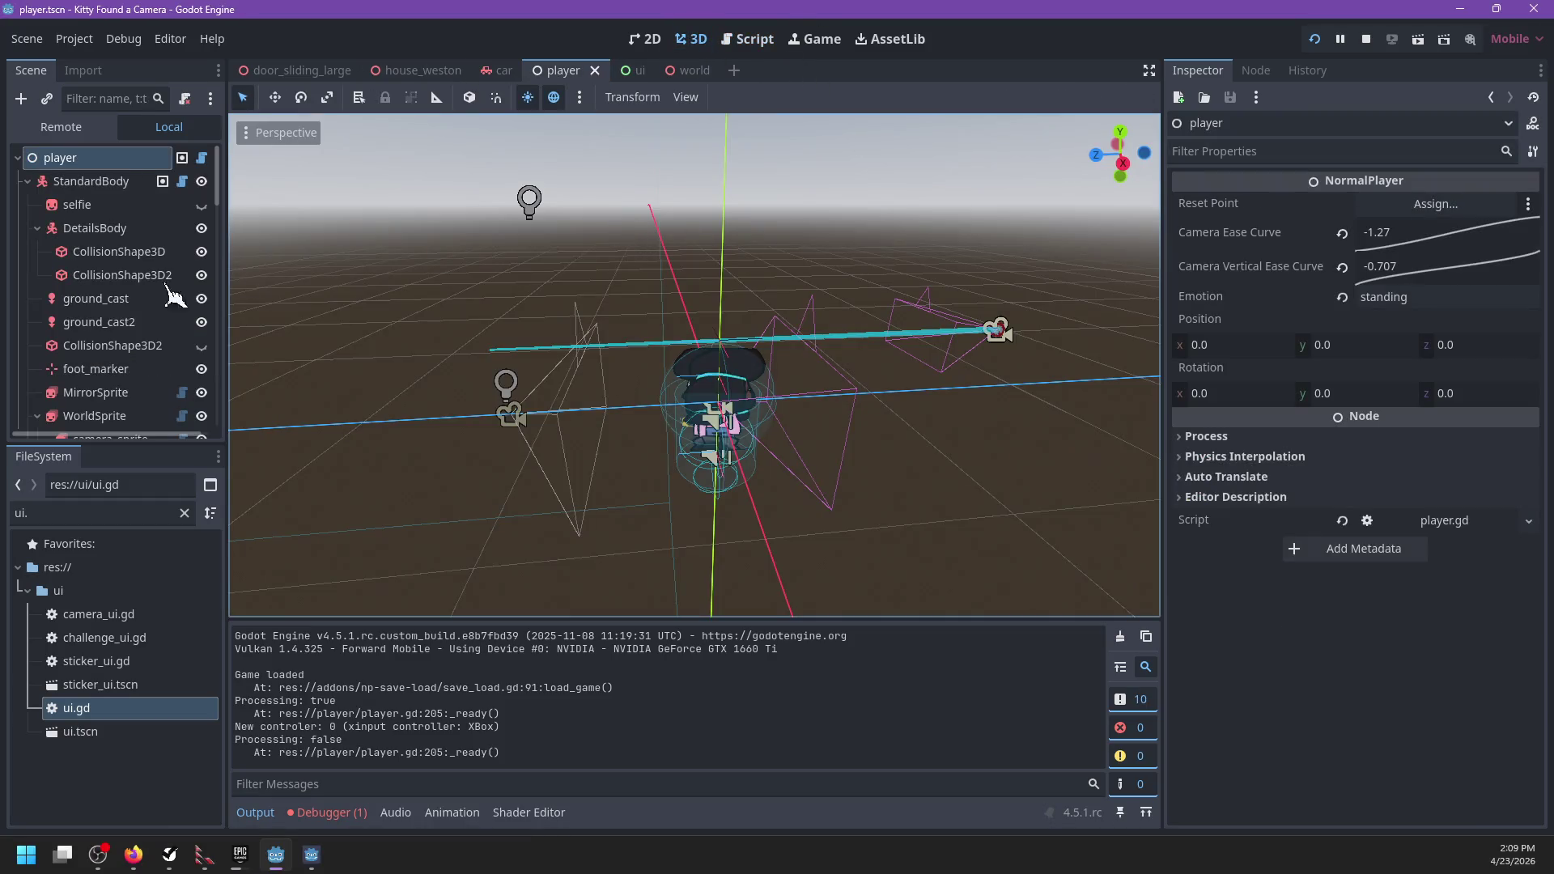
{"action": "scroll", "coordinate": [111, 324], "scroll_direction": "down", "scroll_amount": 5}
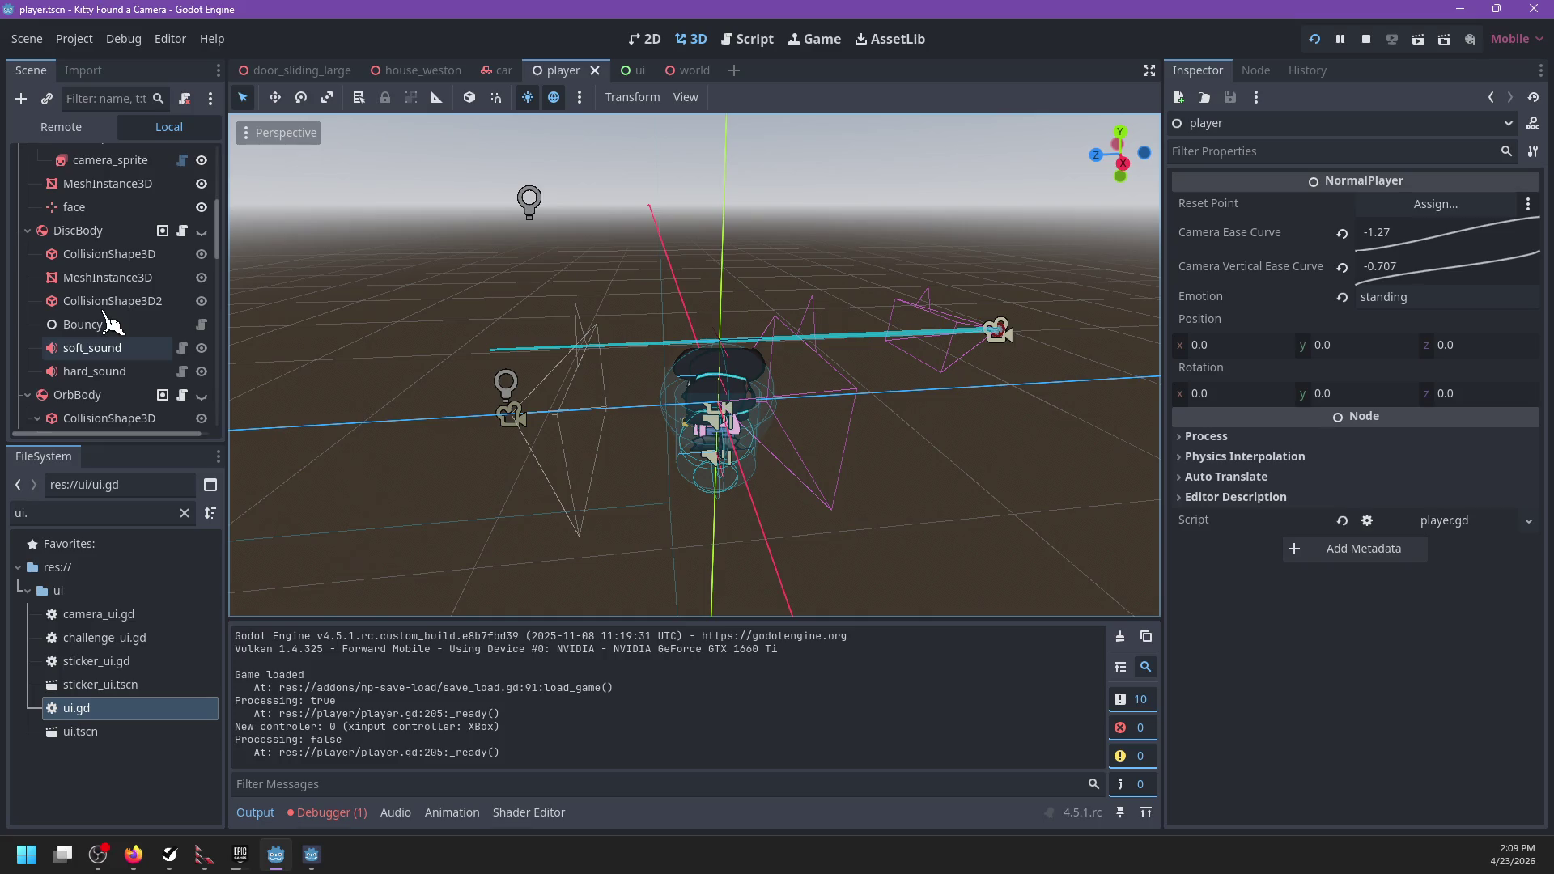
{"action": "scroll", "coordinate": [843, 398], "scroll_direction": "up", "scroll_amount": 3}
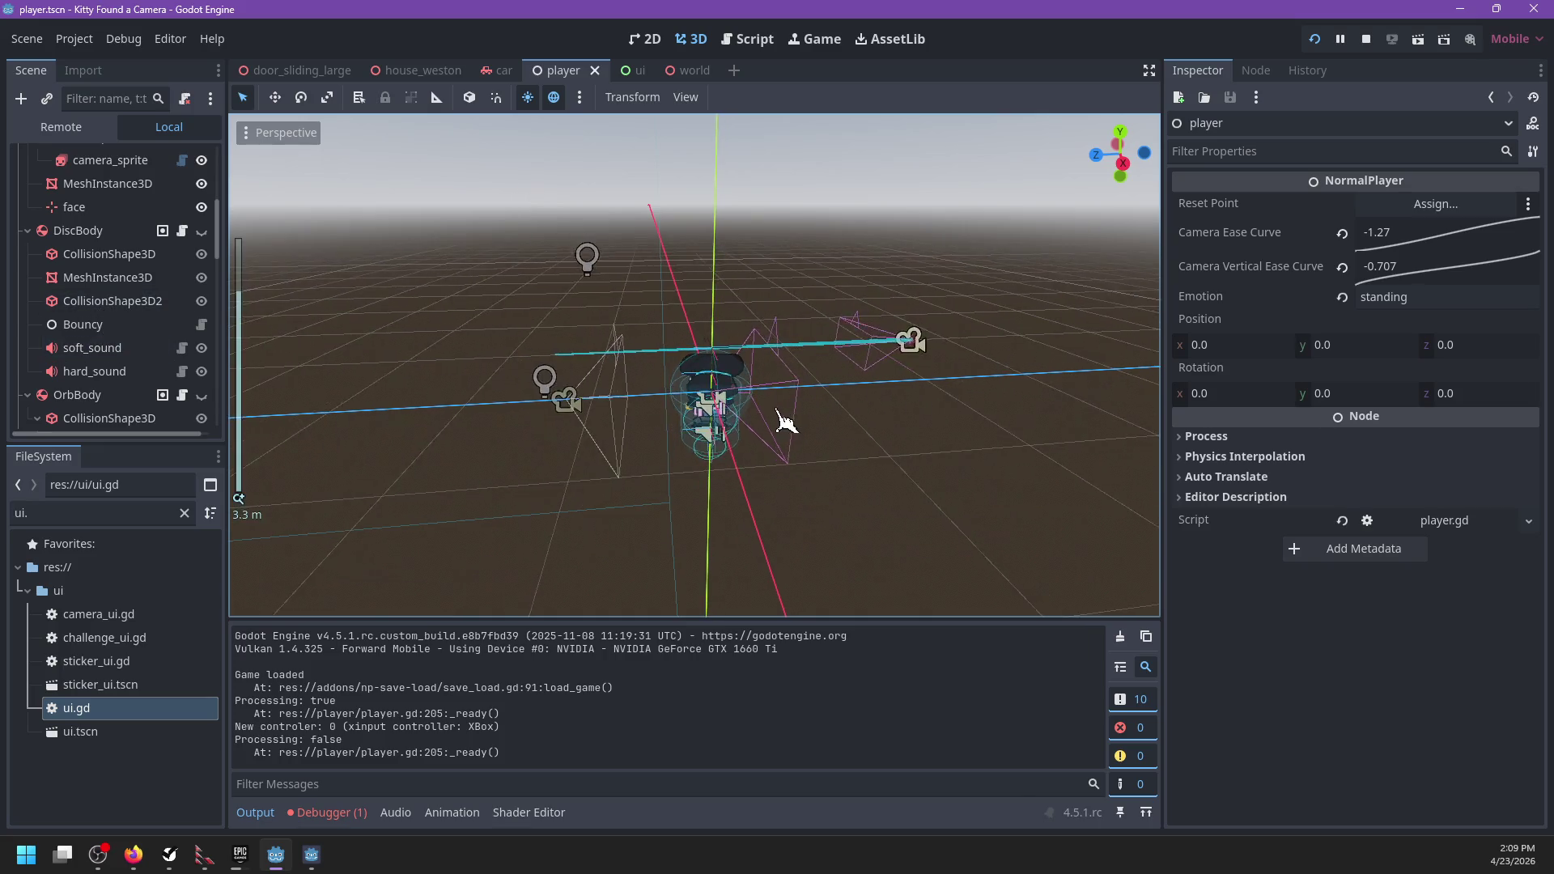
{"action": "left_click", "coordinate": [662, 428]}
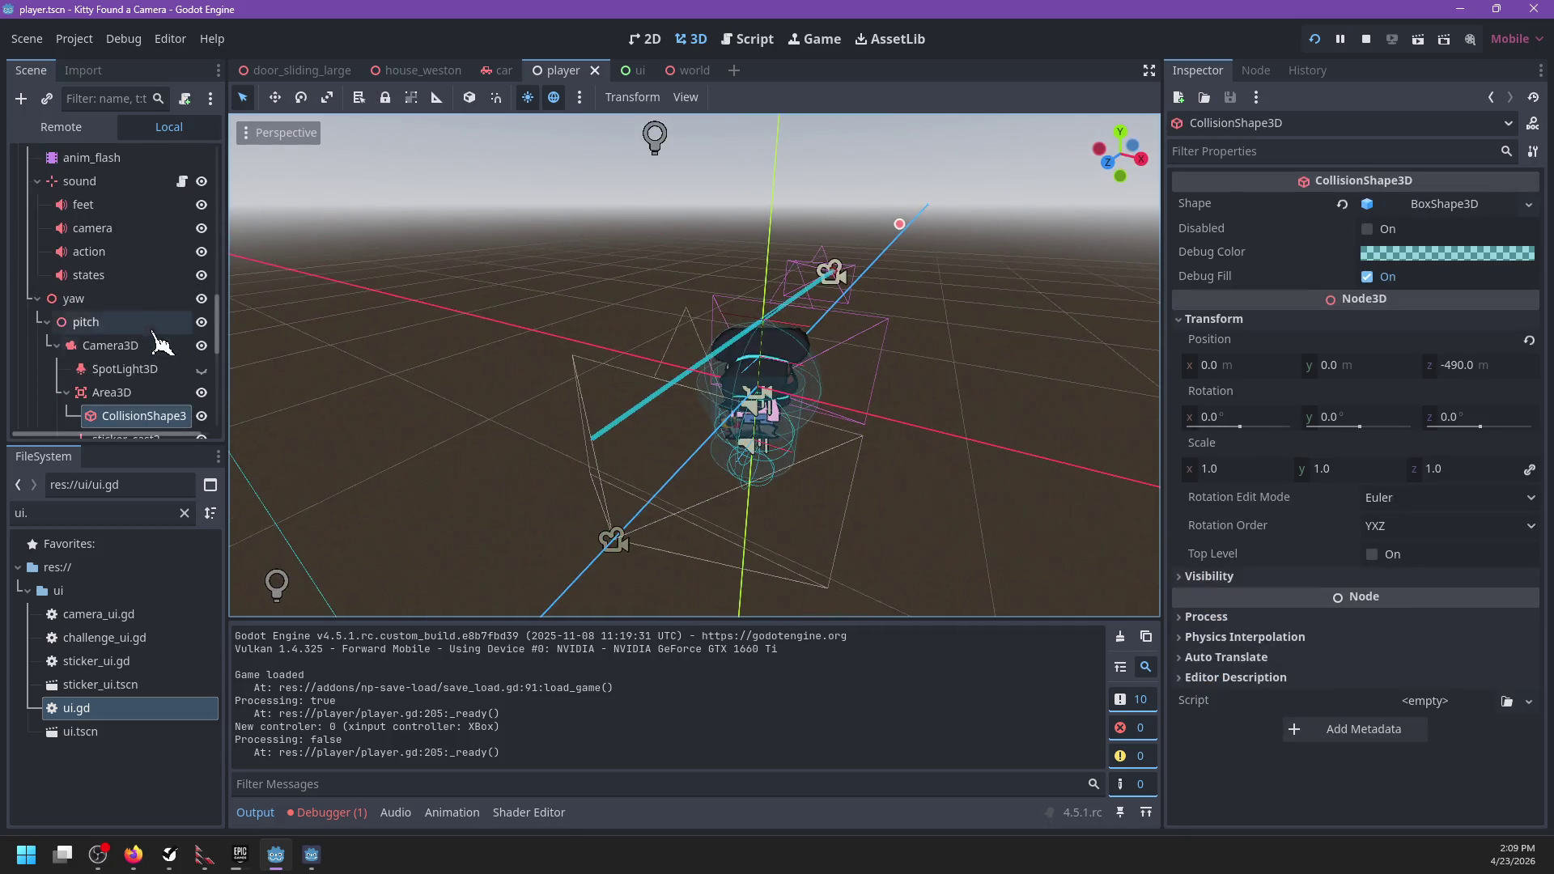
{"action": "left_click", "coordinate": [85, 218]}
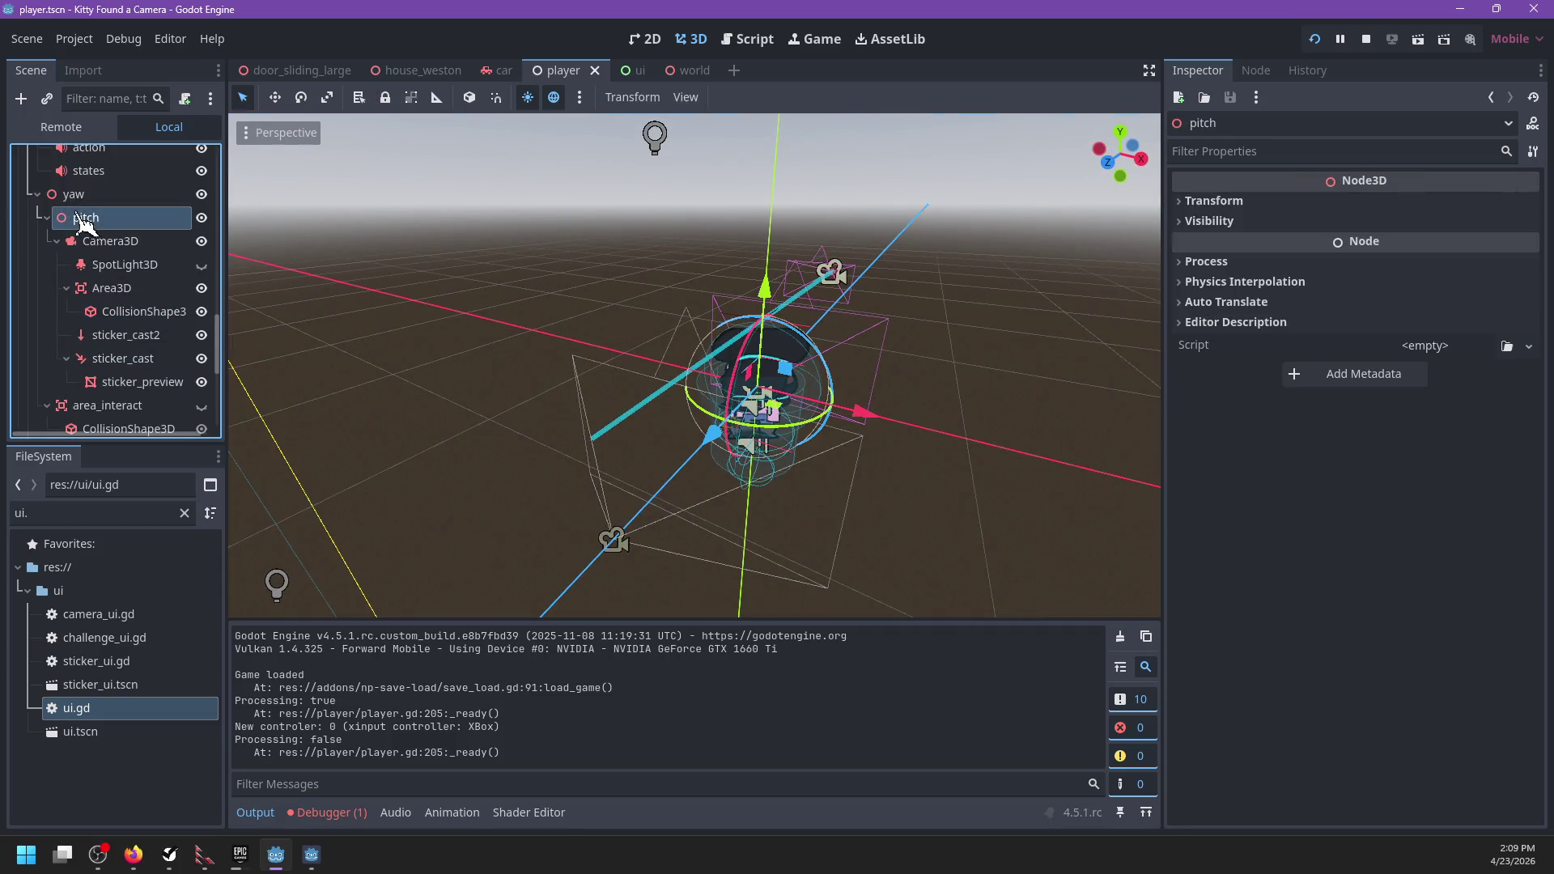